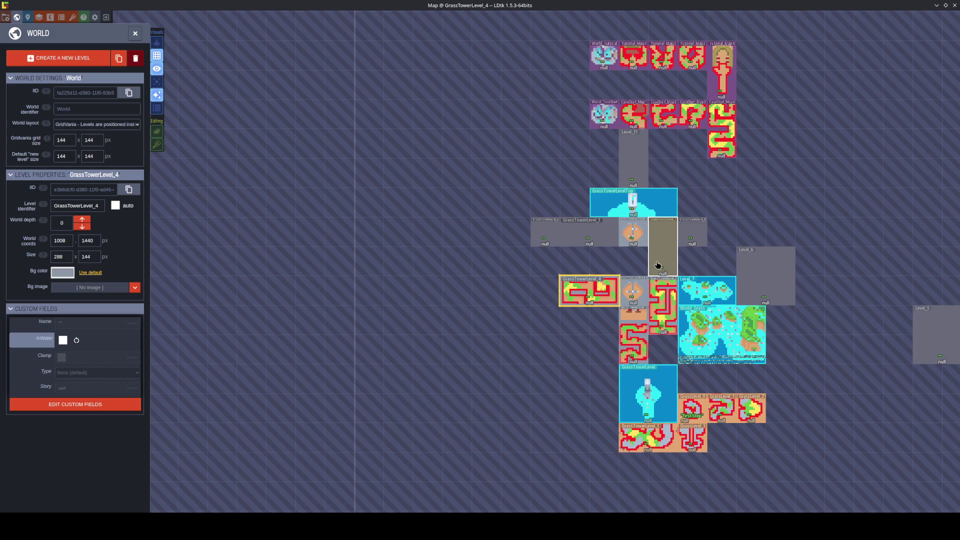
Open the empty 32×16 GrassTowerLevel_5 level from the world map in the level editor.
{"action": "double_click", "coordinate": [580, 233]}
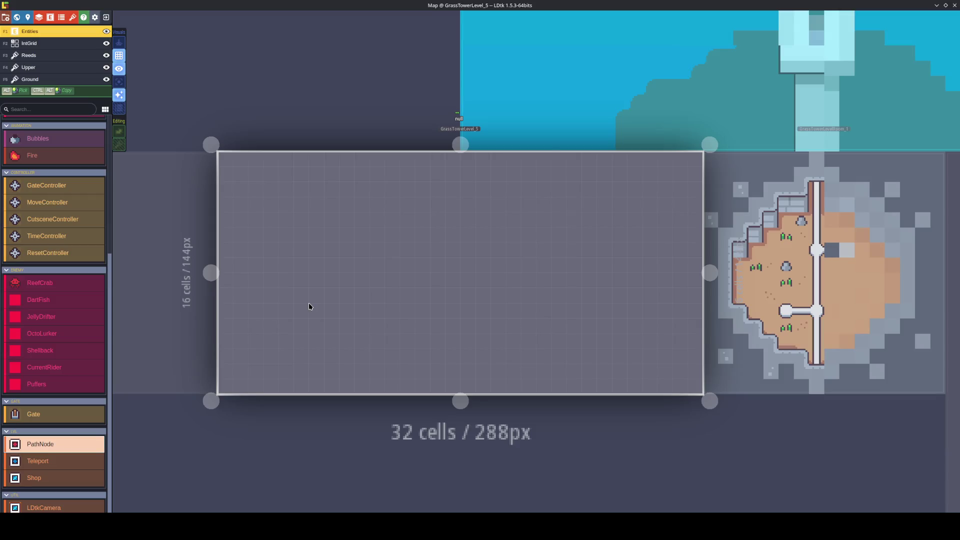
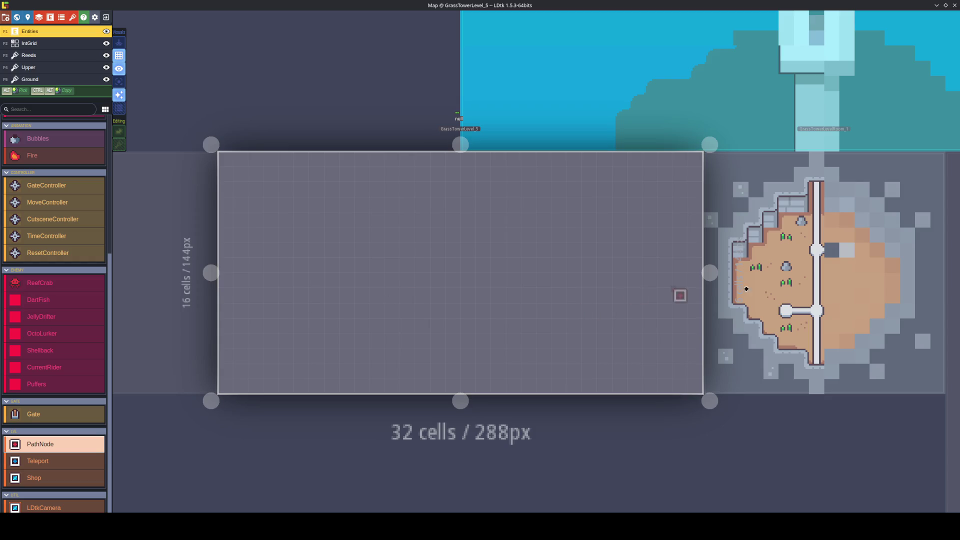
Set the Ground layer to the TowerLevel tileset and paint a 3x3 sand square near the top-left.
{"action": "left_click", "coordinate": [46, 80]}
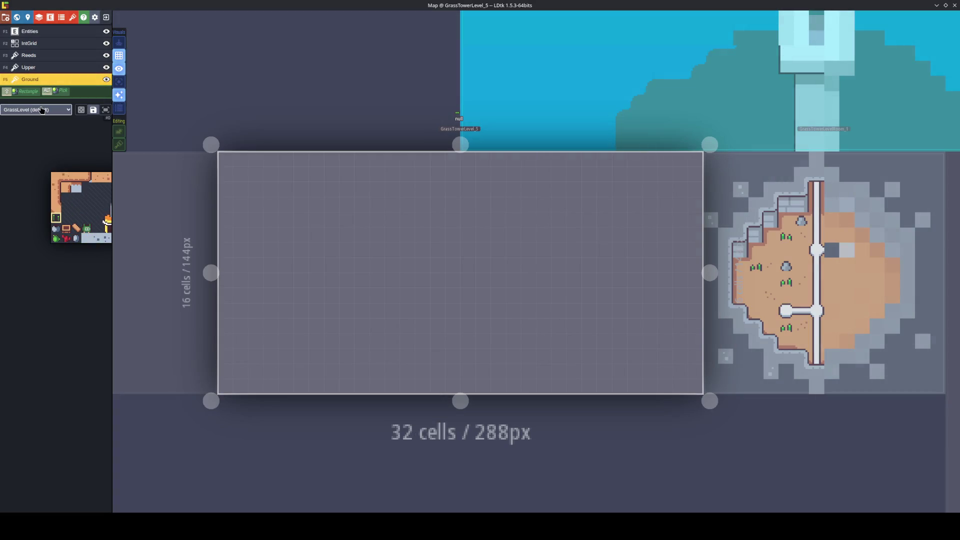
{"action": "left_click", "coordinate": [40, 109]}
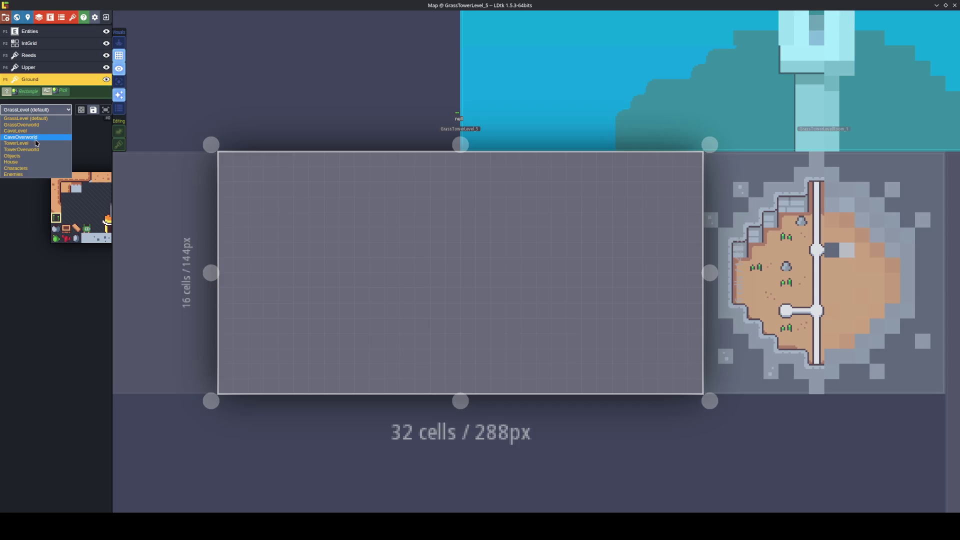
{"action": "left_click", "coordinate": [38, 143]}
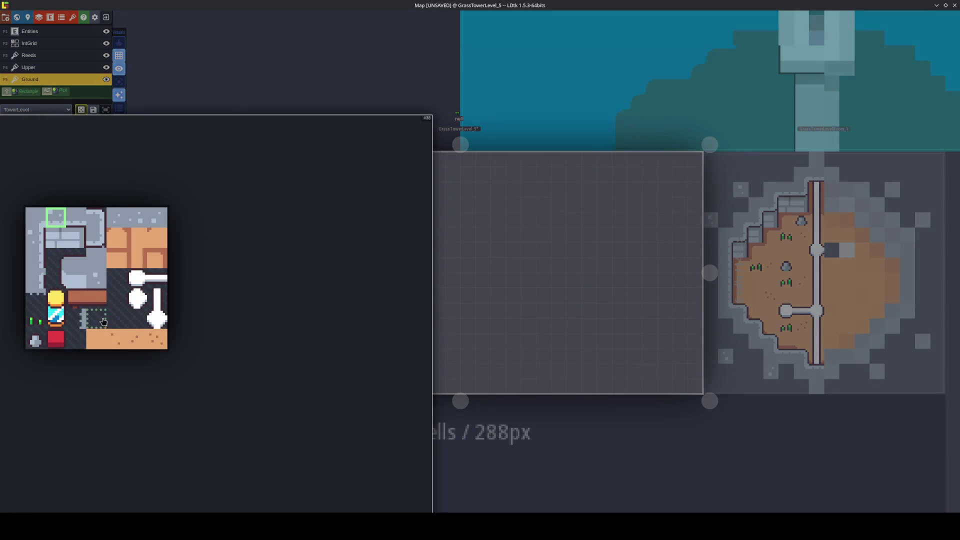
{"action": "left_click", "coordinate": [110, 335]}
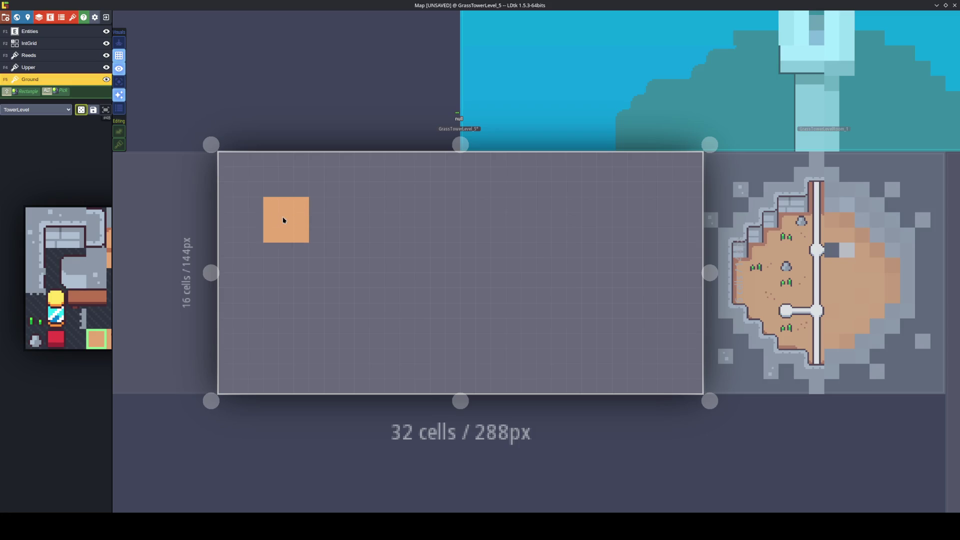
{"action": "left_click_drag", "start_coordinate": [467, 350], "coordinate": [443, 343]}
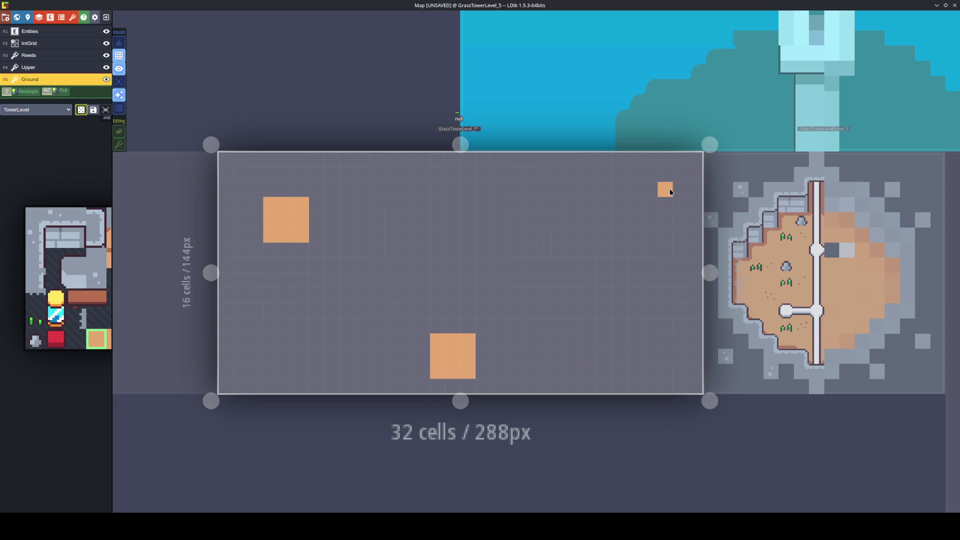
Paint sand blocks at the top-right, bottom-right and bottom-left of the level.
{"action": "mouse_move", "coordinate": [680, 191]}
{"action": "left_mouse_down"}
{"action": "mouse_move", "coordinate": [680, 172]}
{"action": "mouse_move", "coordinate": [657, 203]}
{"action": "mouse_move", "coordinate": [660, 180]}
{"action": "mouse_move", "coordinate": [665, 189]}
{"action": "left_mouse_up"}
{"action": "mouse_move", "coordinate": [240, 173]}
{"action": "left_mouse_down"}
{"action": "mouse_move", "coordinate": [281, 238]}
{"action": "mouse_move", "coordinate": [287, 206]}
{"action": "left_mouse_up"}
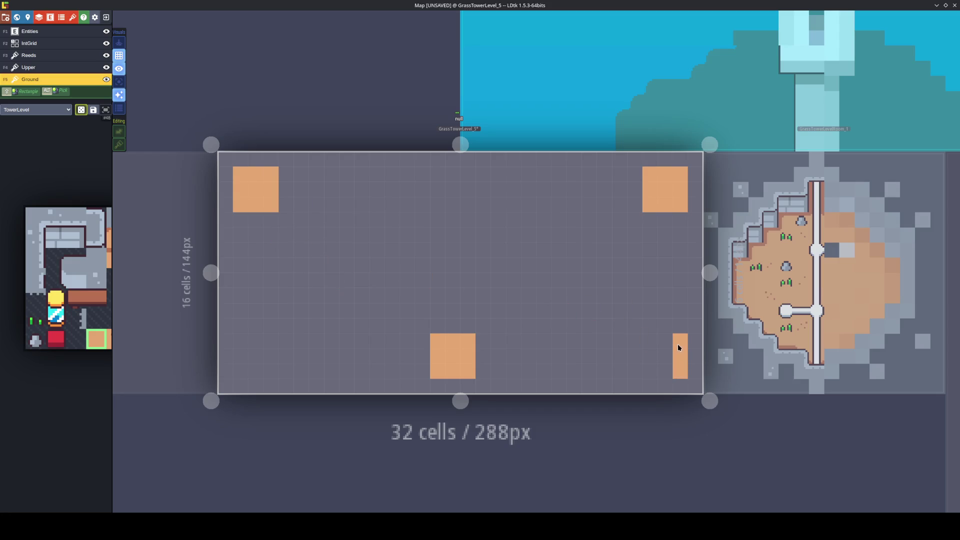
{"action": "left_click_drag", "start_coordinate": [678, 348], "coordinate": [654, 346]}
{"action": "left_click", "coordinate": [246, 356]}
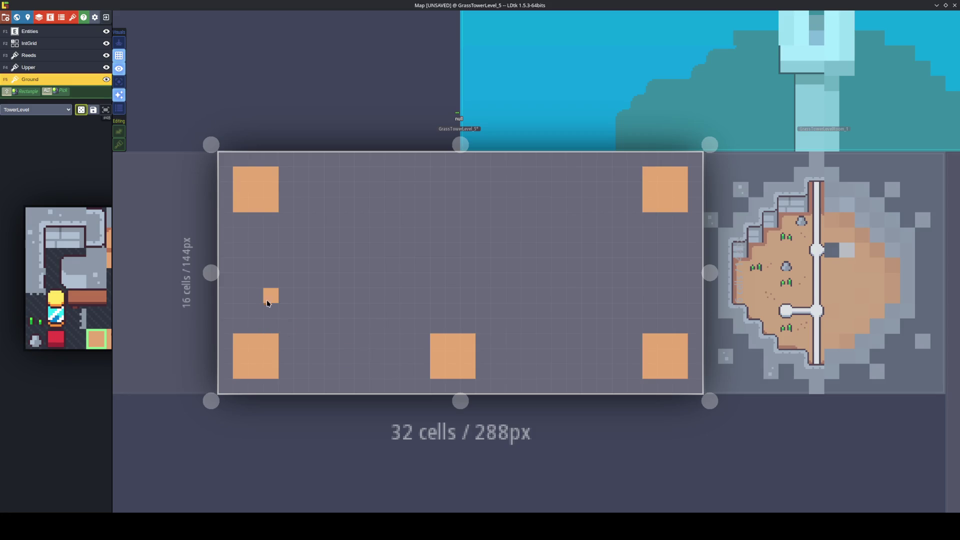
{"action": "mouse_move", "coordinate": [240, 295]}
{"action": "left_mouse_down"}
{"action": "mouse_move", "coordinate": [240, 310]}
{"action": "mouse_move", "coordinate": [270, 308]}
{"action": "left_mouse_up"}
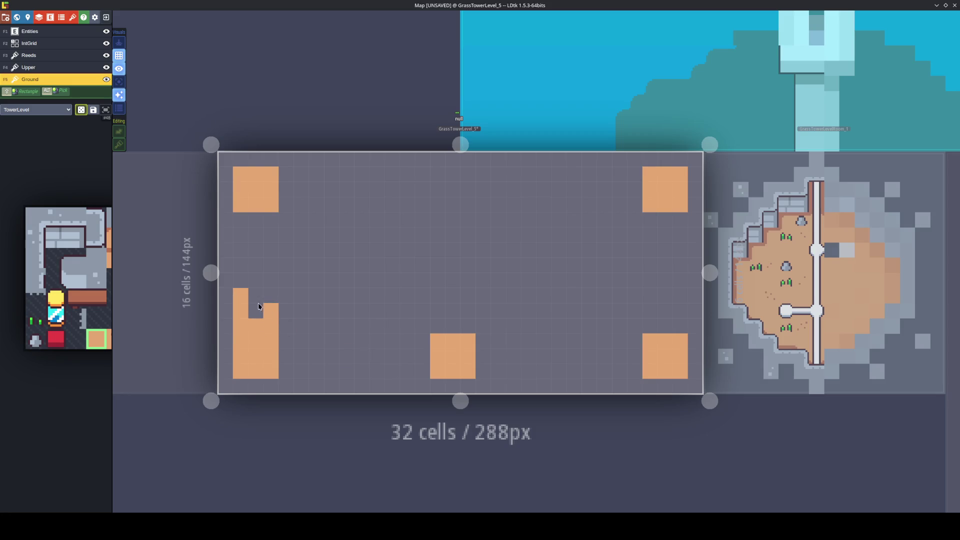
{"action": "left_click", "coordinate": [271, 295]}
{"action": "mouse_move", "coordinate": [254, 247]}
{"action": "left_mouse_down"}
{"action": "mouse_move", "coordinate": [270, 224]}
{"action": "mouse_move", "coordinate": [285, 250]}
{"action": "mouse_move", "coordinate": [418, 244]}
{"action": "mouse_move", "coordinate": [279, 238]}
{"action": "mouse_move", "coordinate": [420, 226]}
{"action": "mouse_move", "coordinate": [446, 328]}
{"action": "mouse_move", "coordinate": [454, 269]}
{"action": "left_mouse_up"}
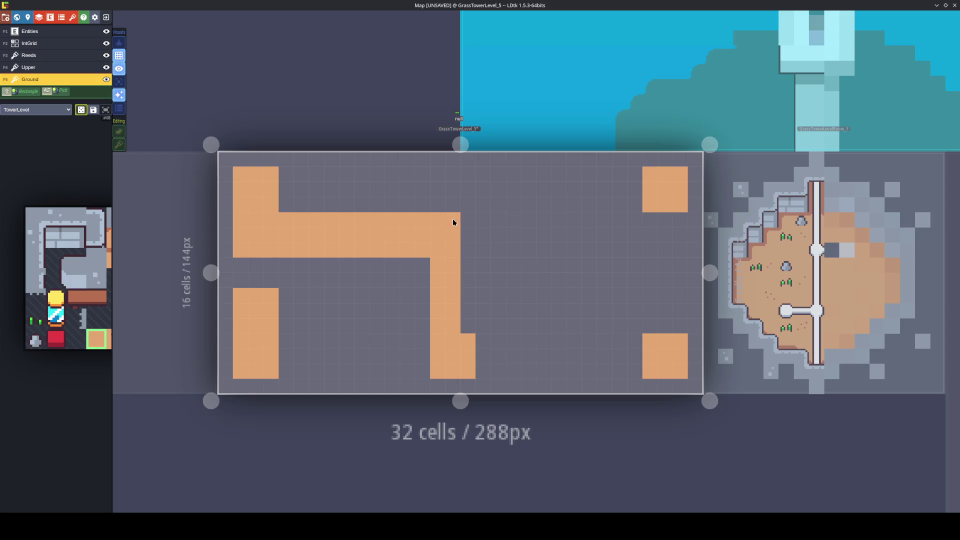
Paint an L-shaped sand corridor from the top-left block and a long lower corridor rightward.
{"action": "left_click_drag", "start_coordinate": [463, 222], "coordinate": [469, 315]}
{"action": "left_click", "coordinate": [391, 327]}
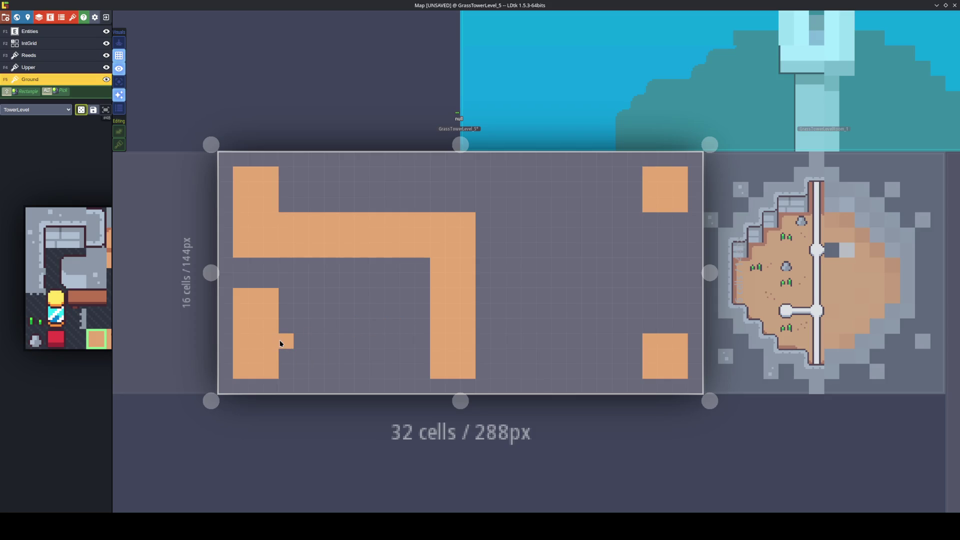
{"action": "mouse_move", "coordinate": [286, 300]}
{"action": "left_mouse_down"}
{"action": "mouse_move", "coordinate": [391, 296]}
{"action": "mouse_move", "coordinate": [320, 311]}
{"action": "mouse_move", "coordinate": [428, 329]}
{"action": "mouse_move", "coordinate": [672, 326]}
{"action": "mouse_move", "coordinate": [628, 294]}
{"action": "mouse_move", "coordinate": [478, 300]}
{"action": "mouse_move", "coordinate": [634, 311]}
{"action": "left_mouse_up"}
{"action": "left_click", "coordinate": [630, 175]}
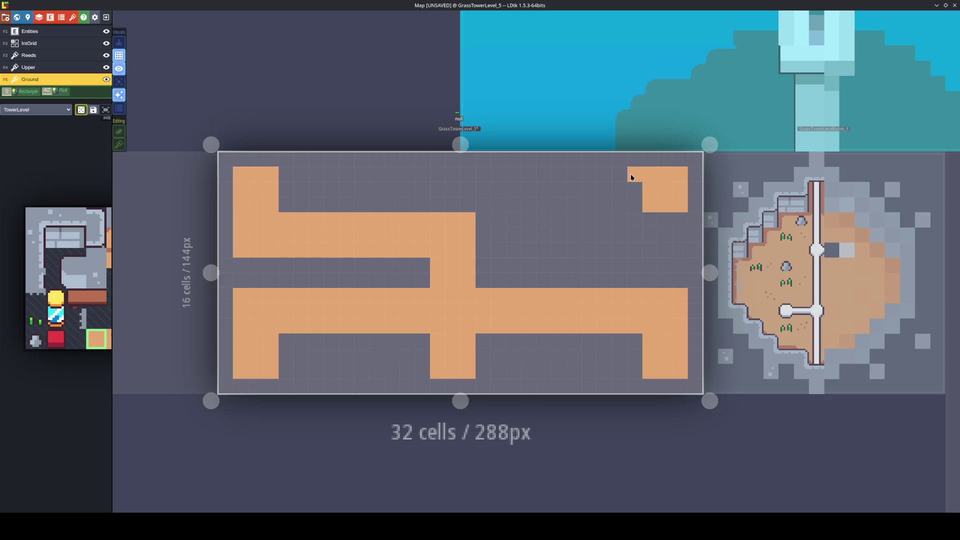
Paint sand linking the middle corridors, extend the top row to the top-right block, and add a top-left column.
{"action": "mouse_move", "coordinate": [484, 223]}
{"action": "left_mouse_down"}
{"action": "mouse_move", "coordinate": [497, 239]}
{"action": "mouse_move", "coordinate": [485, 241]}
{"action": "left_mouse_up"}
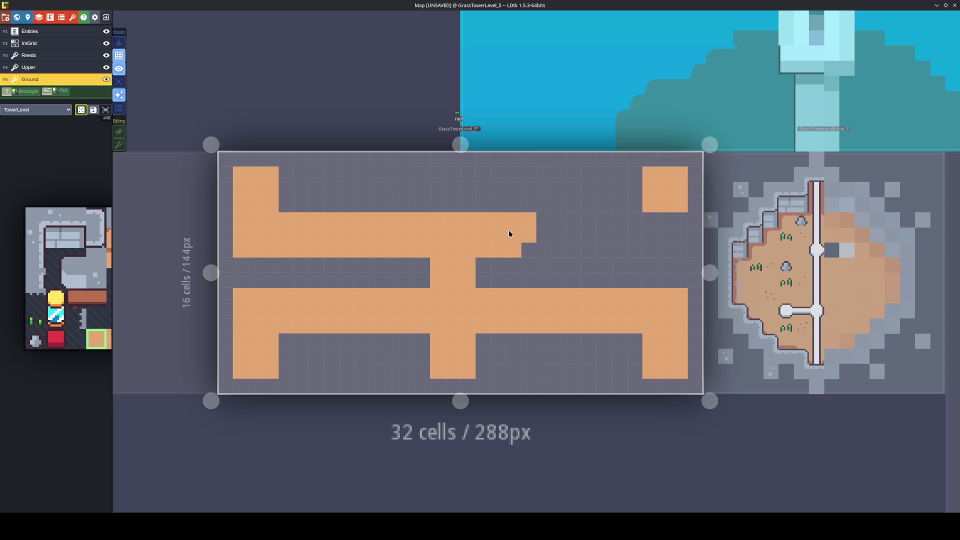
{"action": "mouse_move", "coordinate": [529, 205]}
{"action": "left_mouse_down"}
{"action": "mouse_move", "coordinate": [529, 179]}
{"action": "mouse_move", "coordinate": [505, 182]}
{"action": "mouse_move", "coordinate": [511, 202]}
{"action": "left_mouse_up"}
{"action": "left_click", "coordinate": [513, 189]}
{"action": "mouse_move", "coordinate": [544, 174]}
{"action": "left_mouse_down"}
{"action": "mouse_move", "coordinate": [609, 178]}
{"action": "mouse_move", "coordinate": [630, 199]}
{"action": "mouse_move", "coordinate": [538, 199]}
{"action": "mouse_move", "coordinate": [613, 191]}
{"action": "left_mouse_up"}
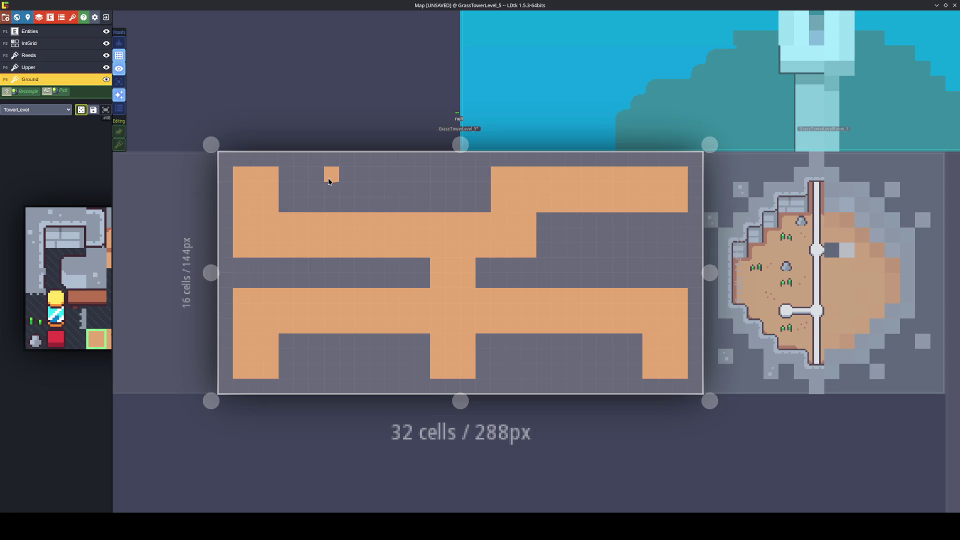
{"action": "mouse_move", "coordinate": [331, 174]}
{"action": "left_mouse_down"}
{"action": "mouse_move", "coordinate": [331, 190]}
{"action": "mouse_move", "coordinate": [357, 179]}
{"action": "mouse_move", "coordinate": [348, 193]}
{"action": "mouse_move", "coordinate": [319, 195]}
{"action": "left_mouse_up"}
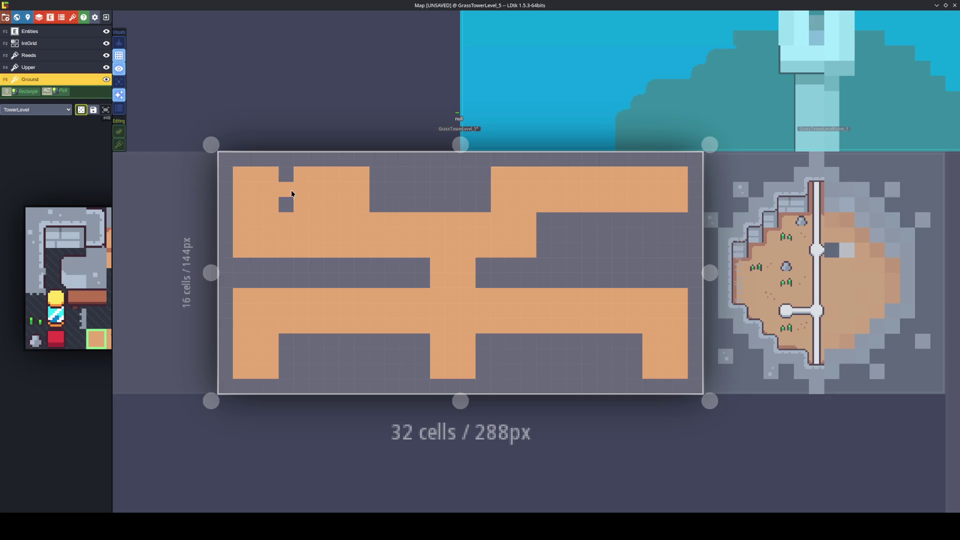
Erase the unwanted strip of sand cells near the top-left.
{"action": "mouse_move", "coordinate": [237, 221]}
{"action": "left_mouse_down"}
{"action": "mouse_move", "coordinate": [314, 224]}
{"action": "mouse_move", "coordinate": [289, 242]}
{"action": "mouse_move", "coordinate": [238, 249]}
{"action": "mouse_move", "coordinate": [270, 250]}
{"action": "left_mouse_up"}
{"action": "left_click", "coordinate": [301, 234]}
{"action": "left_click", "coordinate": [283, 236]}
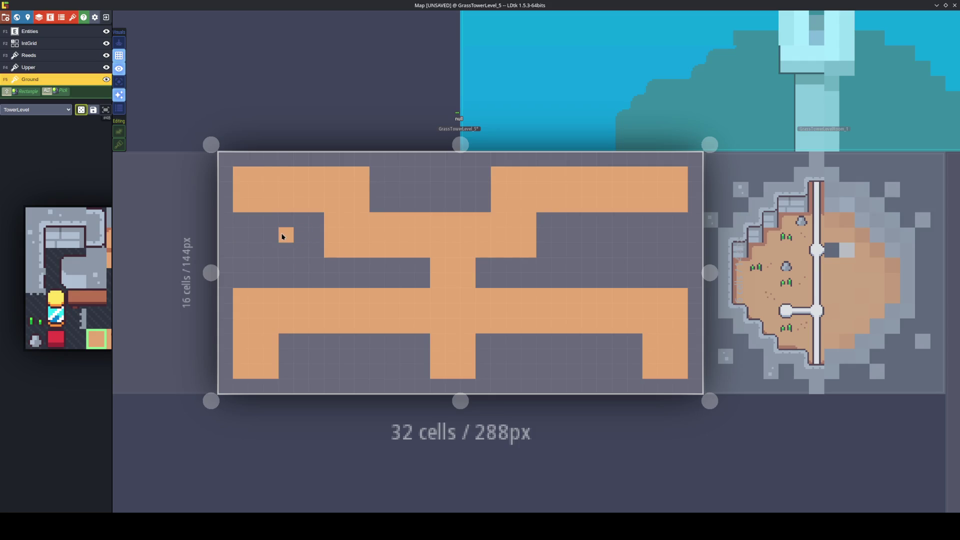
Reshape the sand right of centre and paint a column down from the top centre.
{"action": "left_click_drag", "start_coordinate": [544, 235], "coordinate": [556, 239]}
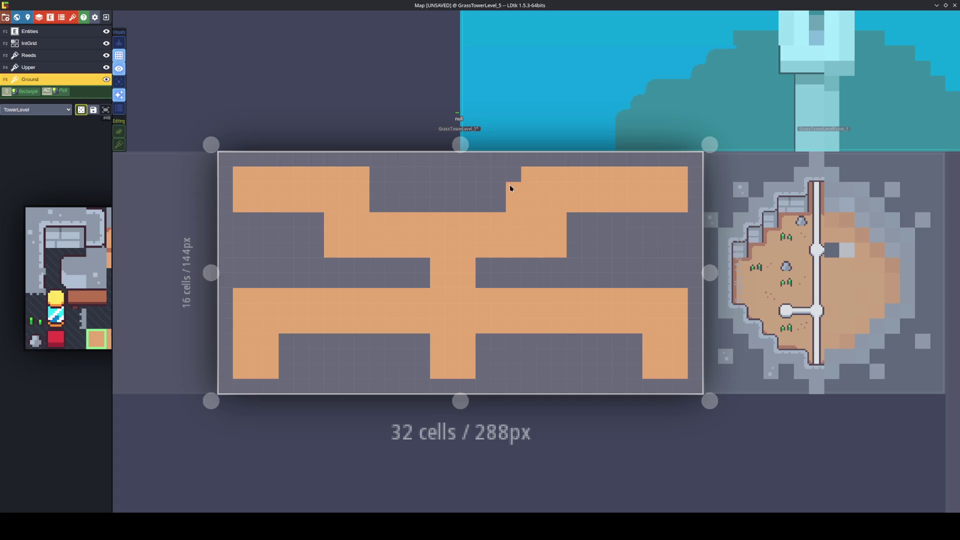
{"action": "right_click", "coordinate": [529, 187]}
{"action": "left_click_drag", "start_coordinate": [574, 219], "coordinate": [570, 248]}
{"action": "left_click", "coordinate": [636, 265]}
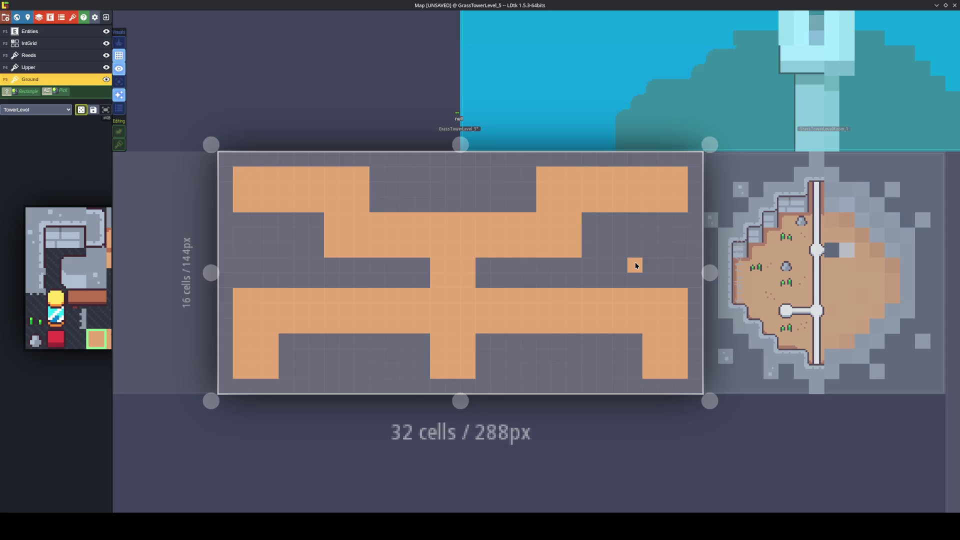
{"action": "right_click", "coordinate": [636, 266]}
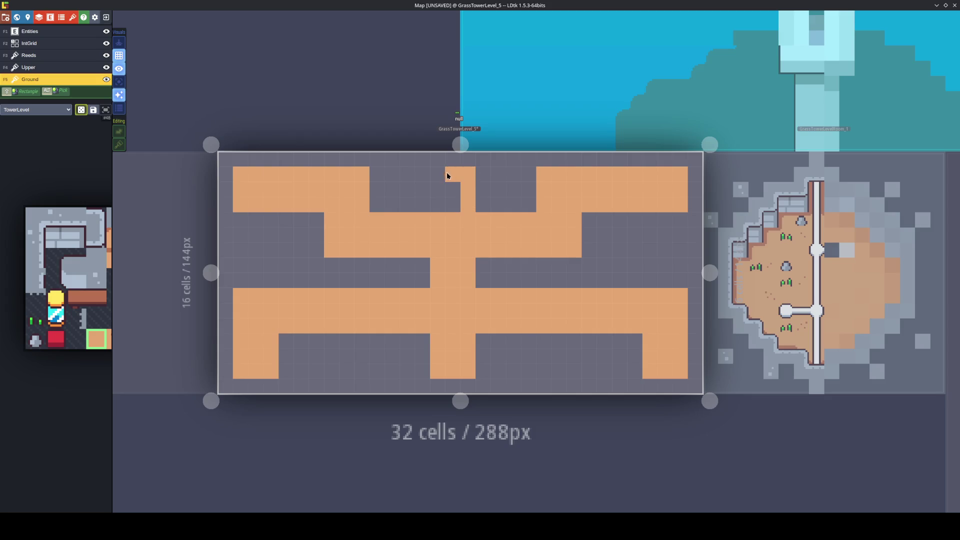
{"action": "left_click_drag", "start_coordinate": [447, 176], "coordinate": [447, 212]}
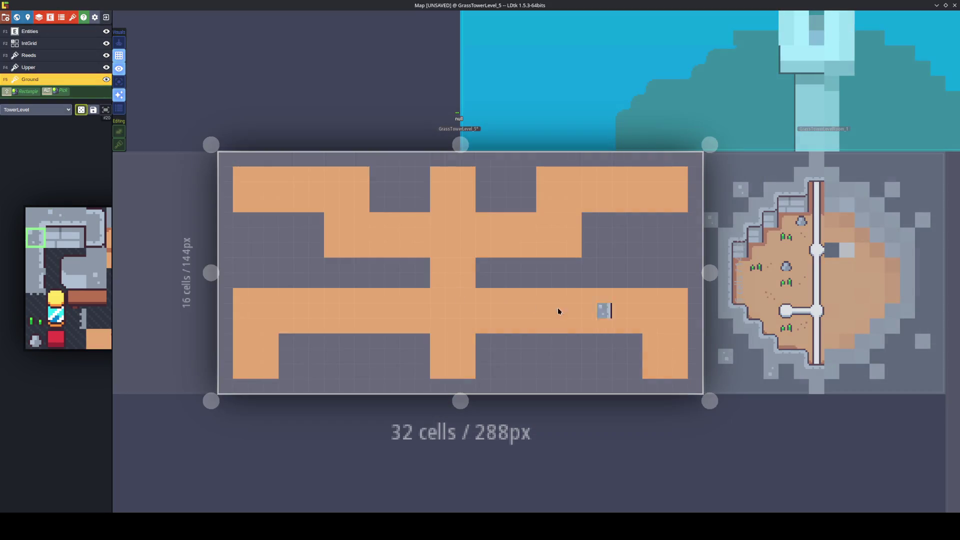
Stamp grey stone corner tiles along the top row, alternating X-mirroring, from top-left to top-right.
{"action": "mouse_move", "coordinate": [13, 235]}
{"action": "left_click_drag", "start_coordinate": [35, 217], "coordinate": [55, 218]}
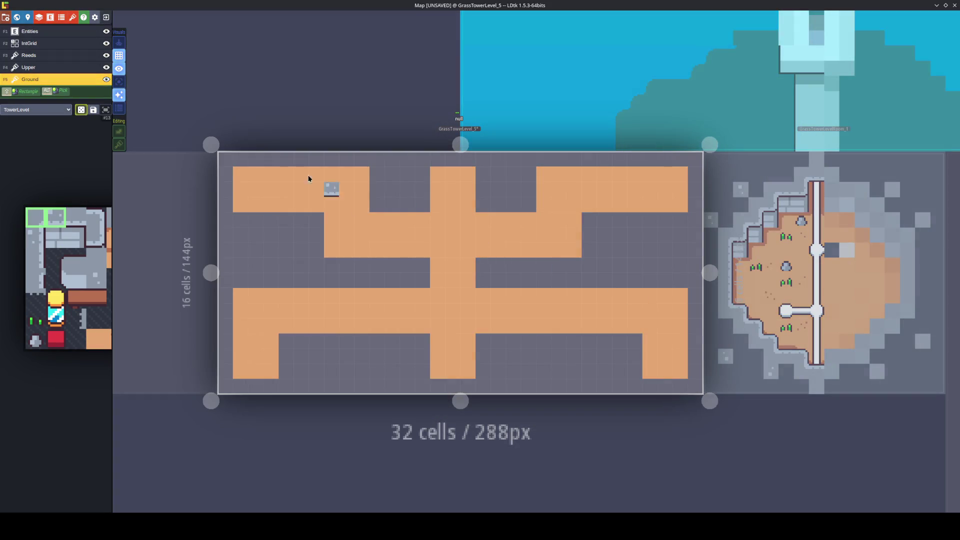
{"action": "left_click", "coordinate": [224, 154]}
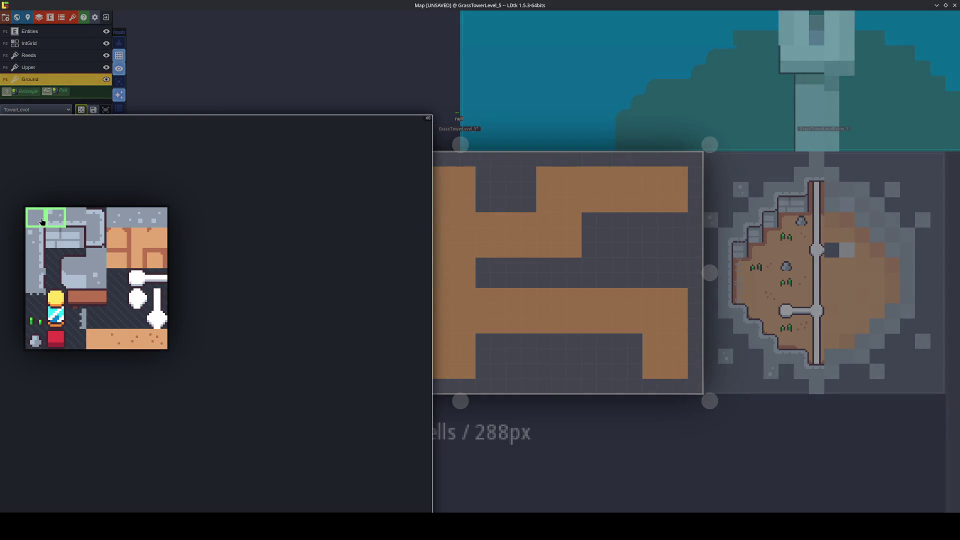
{"action": "left_click", "coordinate": [35, 217]}
{"action": "right_click", "coordinate": [240, 159]}
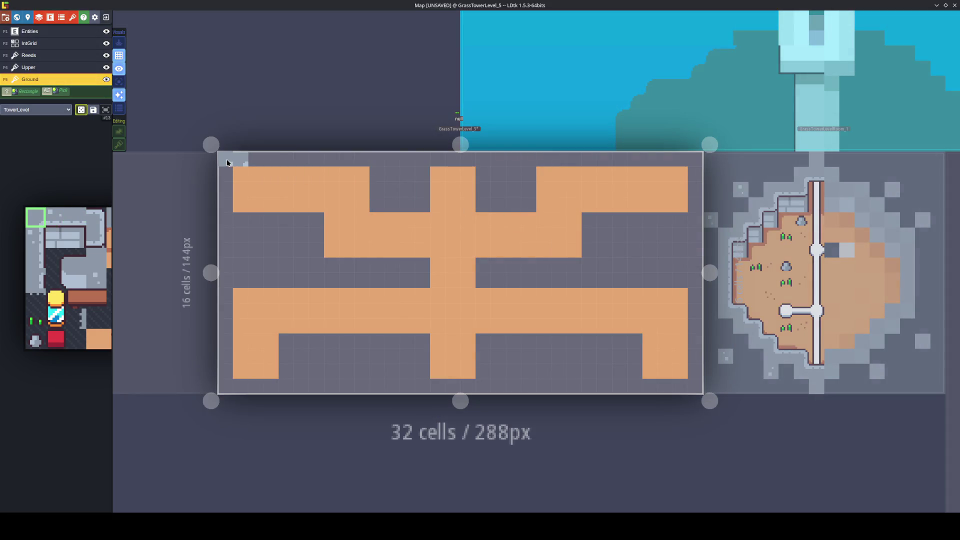
{"action": "key", "text": "x"}
{"action": "left_click", "coordinate": [377, 159]}
{"action": "key", "text": "x"}
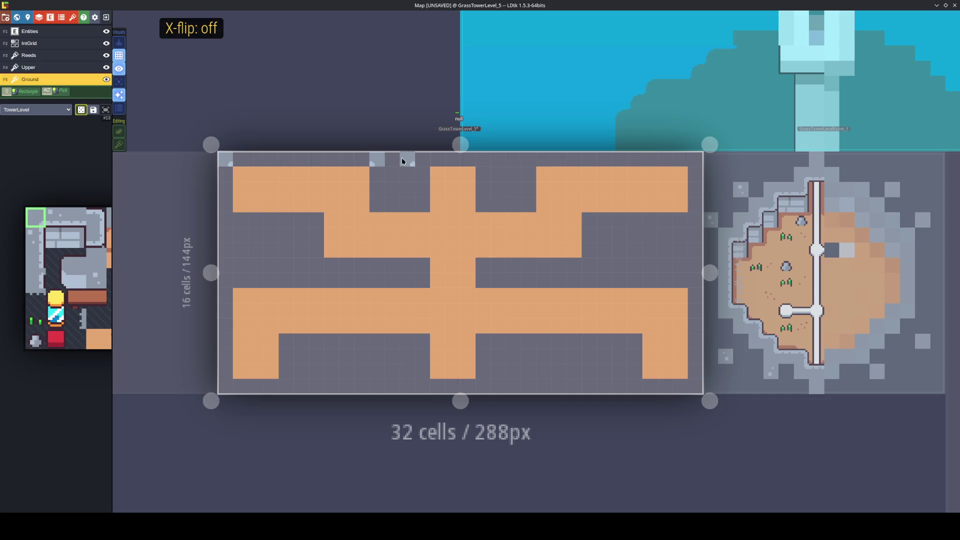
{"action": "left_click", "coordinate": [423, 159]}
{"action": "key", "text": "x"}
{"action": "left_click", "coordinate": [480, 159]}
{"action": "key", "text": "x"}
{"action": "left_click", "coordinate": [526, 155]}
{"action": "key", "text": "x"}
{"action": "left_click", "coordinate": [698, 155]}
Stamp Y-flipped stone tiles at an inner sand corner, along the bottom row and on the right edge.
{"action": "key", "text": "y"}
{"action": "key", "text": "x"}
{"action": "left_click", "coordinate": [317, 265]}
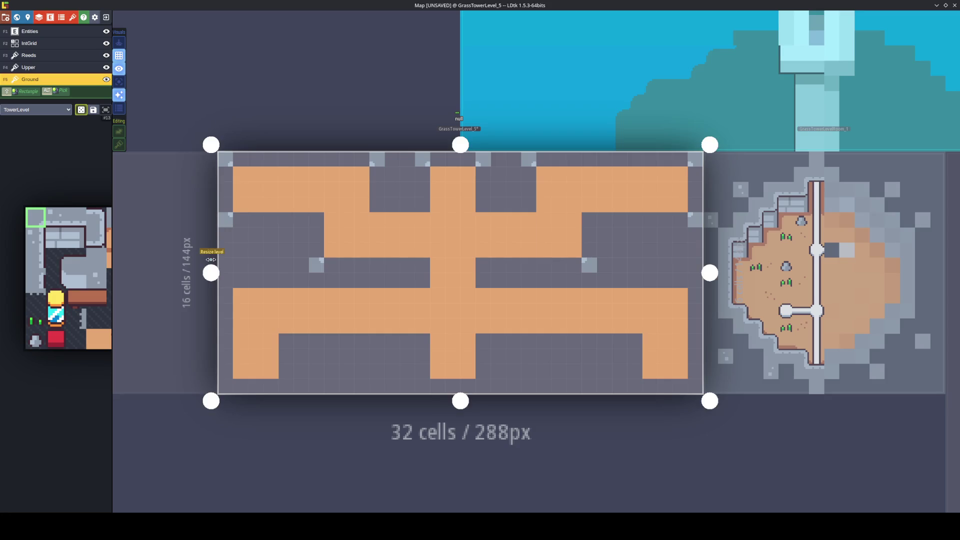
{"action": "left_click", "coordinate": [226, 385]}
{"action": "key", "text": "x"}
{"action": "left_click", "coordinate": [283, 386]}
{"action": "key", "text": "x"}
{"action": "left_click", "coordinate": [423, 386]}
{"action": "key", "text": "x"}
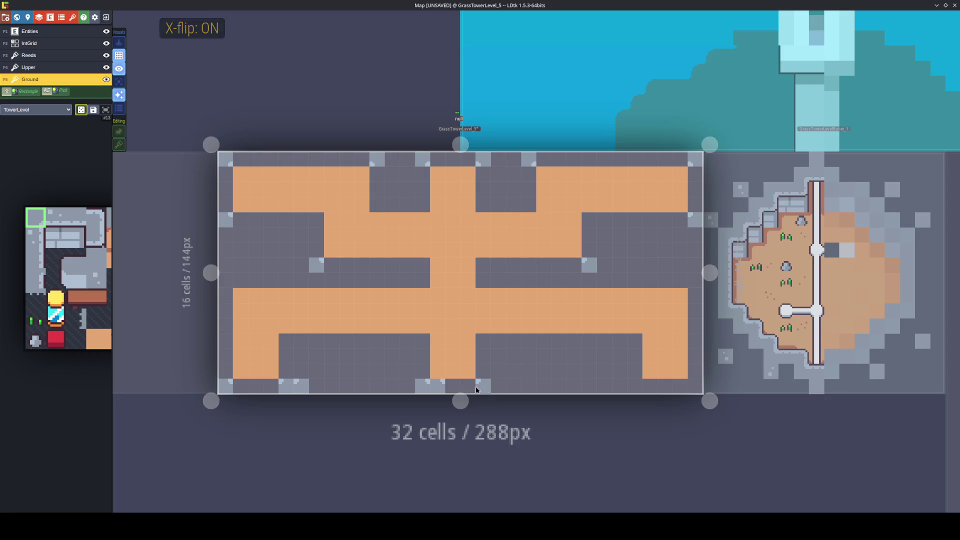
{"action": "key", "text": "x"}
{"action": "left_click", "coordinate": [632, 382]}
{"action": "left_click", "coordinate": [683, 386]}
{"action": "left_click", "coordinate": [690, 387]}
{"action": "key", "text": "x"}
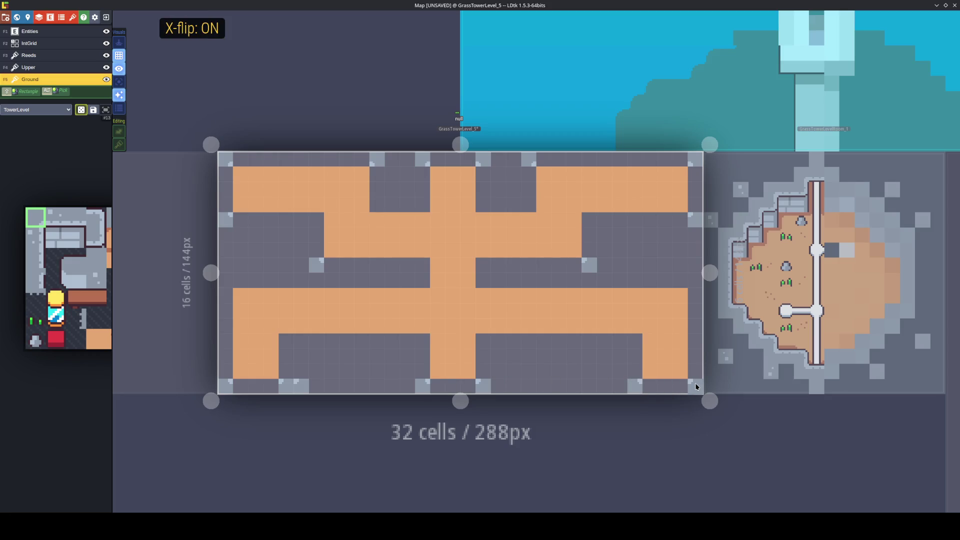
{"action": "left_click", "coordinate": [699, 279]}
{"action": "key", "text": "y"}
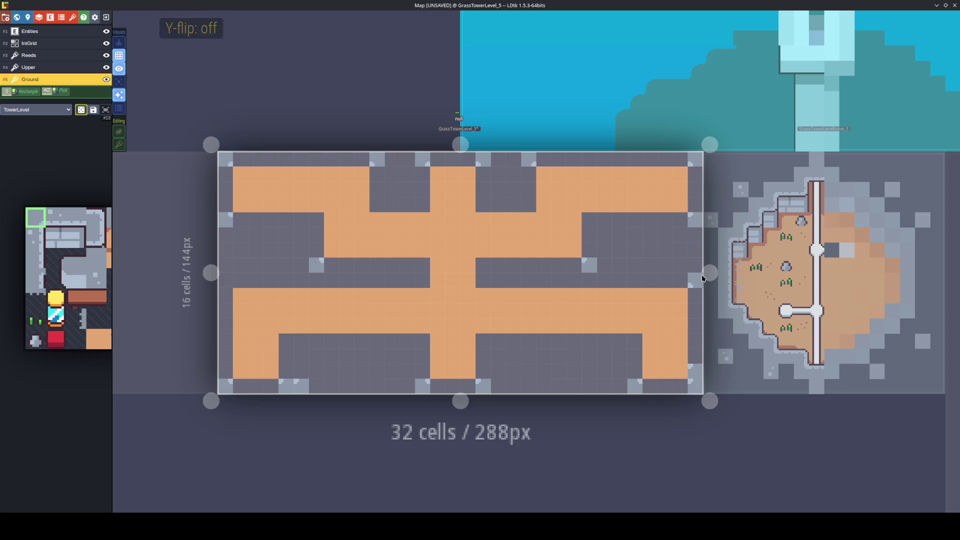
{"action": "key", "text": "x"}
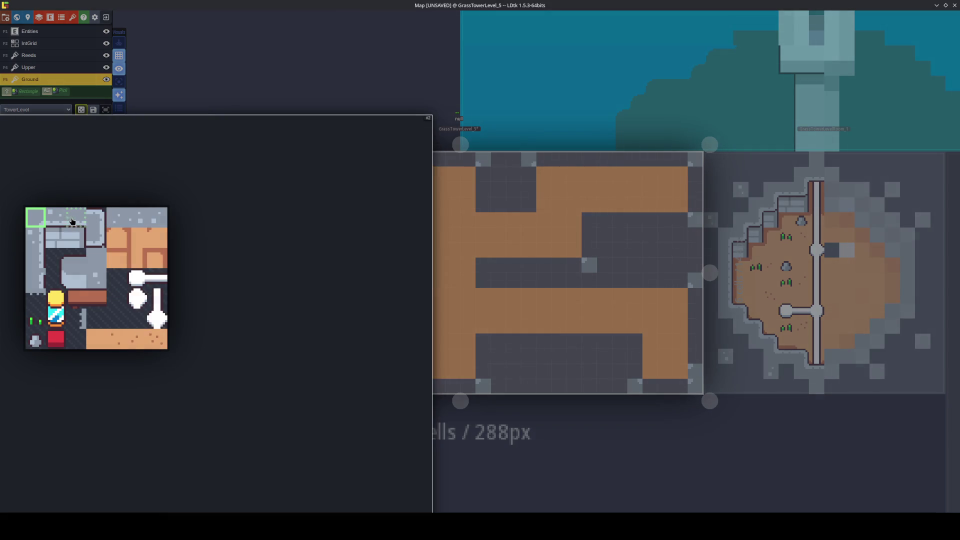
Draw two-tile wall ledge strips along the top row, the middle row and a short top notch.
{"action": "left_click_drag", "start_coordinate": [76, 218], "coordinate": [96, 217]}
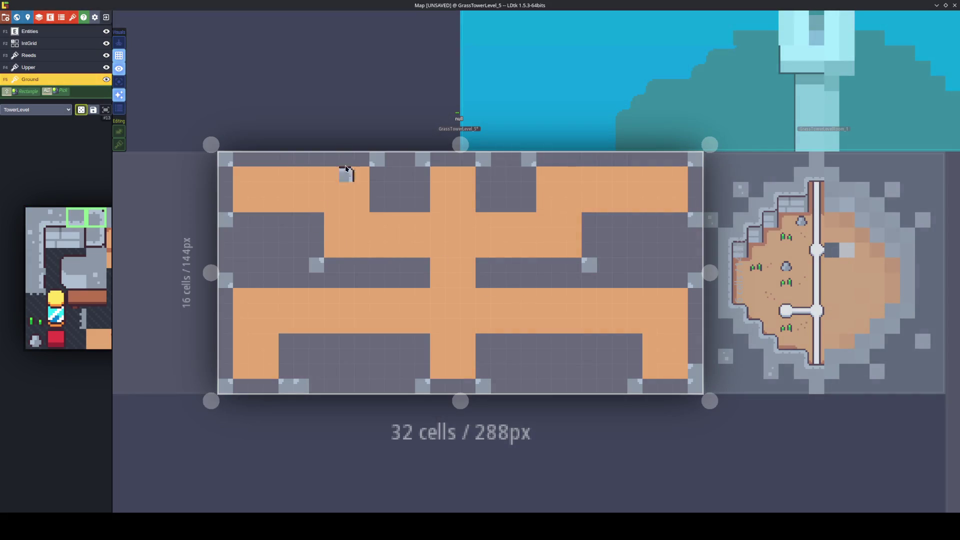
{"action": "mouse_move", "coordinate": [105, 230]}
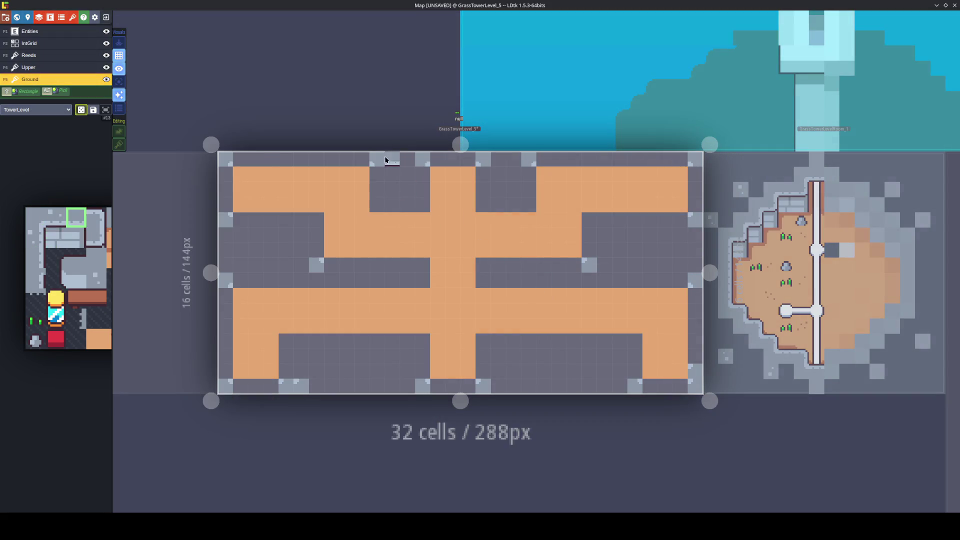
{"action": "left_click_drag", "start_coordinate": [350, 159], "coordinate": [245, 160]}
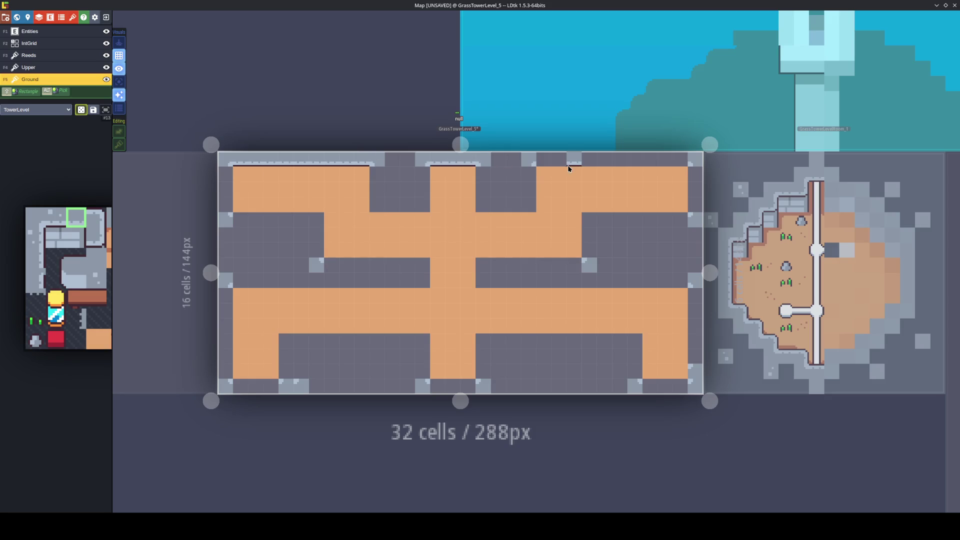
{"action": "left_click_drag", "start_coordinate": [537, 159], "coordinate": [681, 165]}
{"action": "mouse_move", "coordinate": [685, 281]}
{"action": "left_mouse_down"}
{"action": "mouse_move", "coordinate": [474, 281]}
{"action": "mouse_move", "coordinate": [491, 282]}
{"action": "left_mouse_up"}
{"action": "left_click_drag", "start_coordinate": [414, 282], "coordinate": [233, 282]}
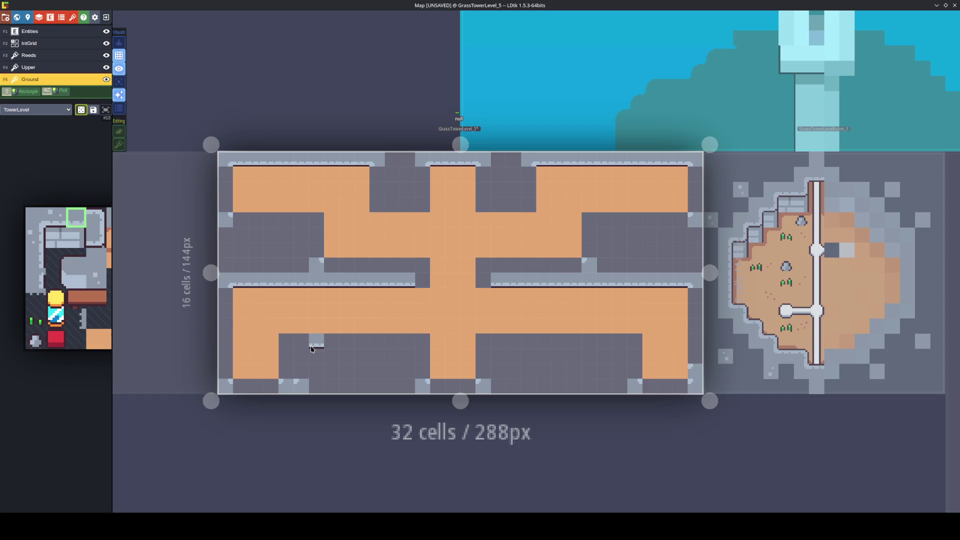
{"action": "left_click_drag", "start_coordinate": [390, 210], "coordinate": [409, 210]}
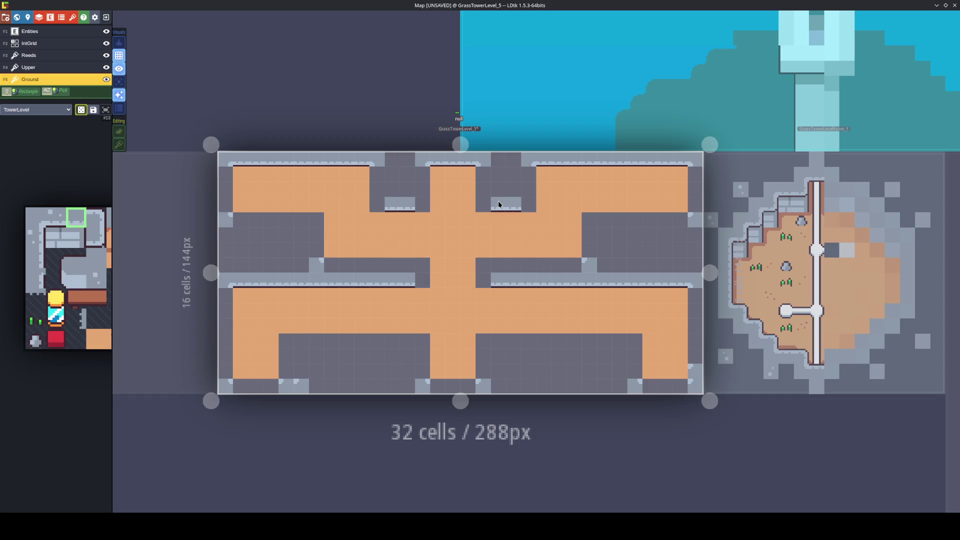
{"action": "mouse_move", "coordinate": [42, 240]}
{"action": "left_click", "coordinate": [35, 257]}
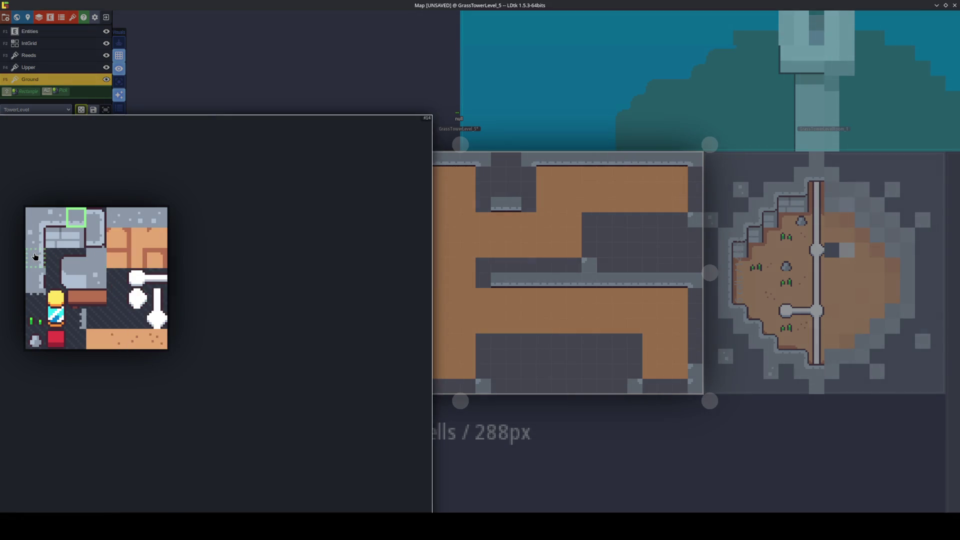
Outline the upper sand rooms' sides with wall-edge tiles, X-mirroring them for right-facing edges.
{"action": "mouse_move", "coordinate": [226, 189]}
{"action": "left_mouse_down"}
{"action": "mouse_move", "coordinate": [223, 180]}
{"action": "mouse_move", "coordinate": [223, 206]}
{"action": "left_mouse_up"}
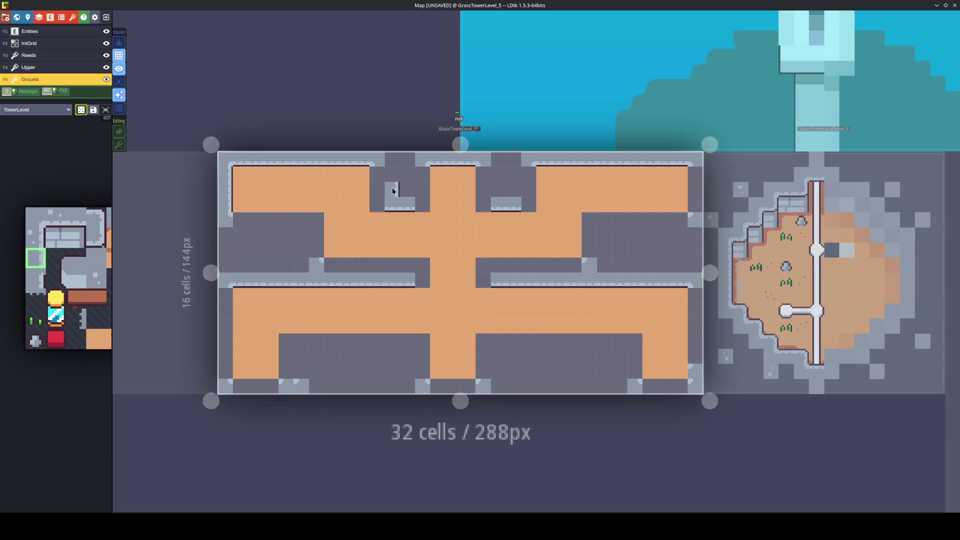
{"action": "key", "text": "x"}
{"action": "mouse_move", "coordinate": [377, 190]}
{"action": "left_mouse_down"}
{"action": "mouse_move", "coordinate": [377, 175]}
{"action": "mouse_move", "coordinate": [418, 189]}
{"action": "left_mouse_up"}
{"action": "key", "text": "x"}
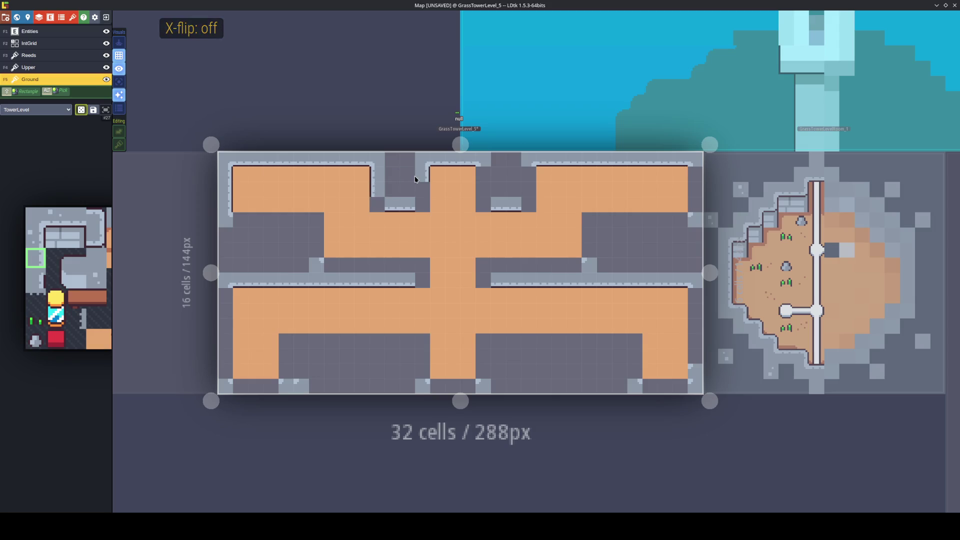
{"action": "key", "text": "x"}
{"action": "mouse_move", "coordinate": [488, 175]}
{"action": "left_mouse_down"}
{"action": "mouse_move", "coordinate": [485, 197]}
{"action": "mouse_move", "coordinate": [532, 175]}
{"action": "left_mouse_up"}
{"action": "key", "text": "x"}
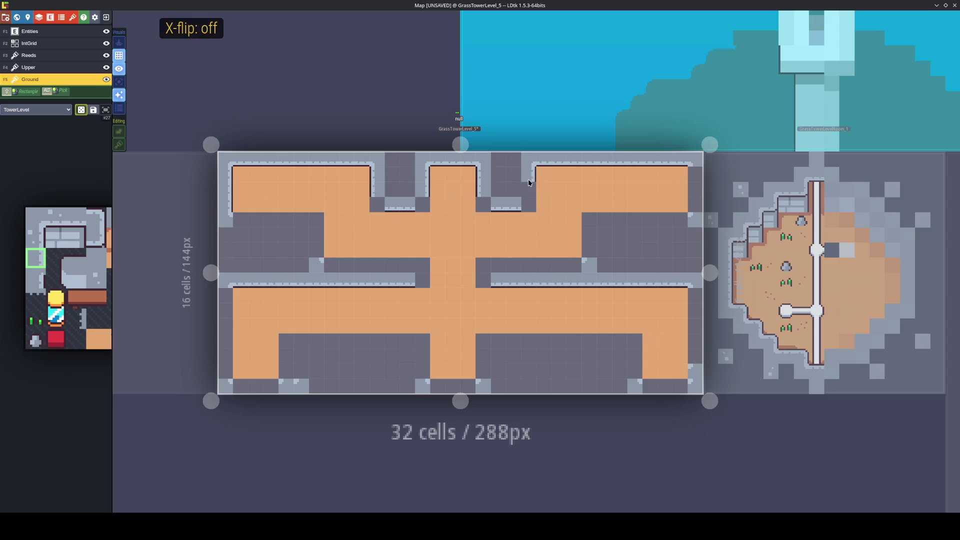
{"action": "key", "text": "x"}
{"action": "left_click_drag", "start_coordinate": [695, 193], "coordinate": [696, 172]}
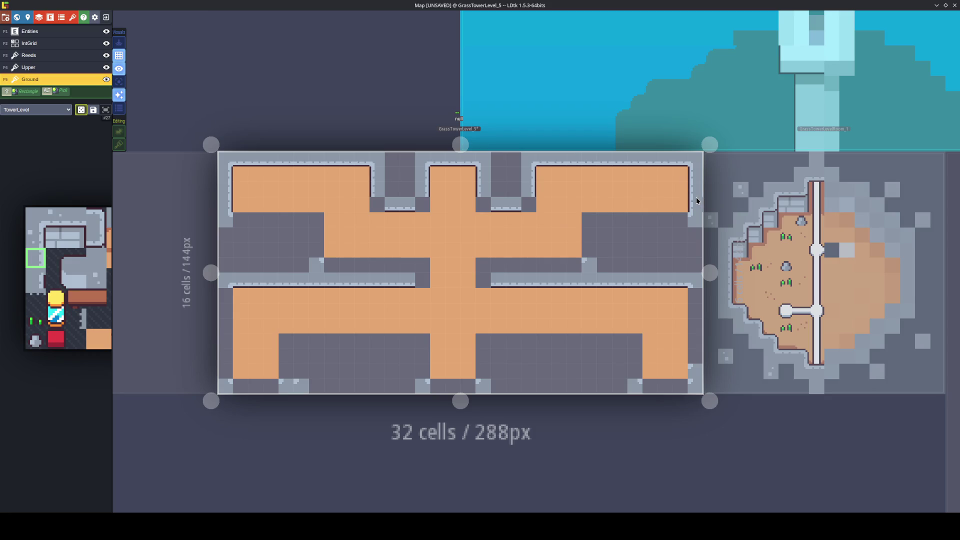
{"action": "left_click_drag", "start_coordinate": [587, 242], "coordinate": [588, 254]}
{"action": "key", "text": "x"}
Outline the lower sand columns and left and right edges with mirrored wall-edge tiles.
{"action": "left_click_drag", "start_coordinate": [319, 233], "coordinate": [322, 246]}
{"action": "left_click", "coordinate": [230, 311]}
{"action": "mouse_move", "coordinate": [230, 311]}
{"action": "left_mouse_down"}
{"action": "mouse_move", "coordinate": [226, 296]}
{"action": "mouse_move", "coordinate": [224, 366]}
{"action": "left_mouse_up"}
{"action": "key", "text": "x"}
{"action": "left_click_drag", "start_coordinate": [291, 355], "coordinate": [292, 389]}
{"action": "key", "text": "x"}
{"action": "left_click_drag", "start_coordinate": [422, 353], "coordinate": [420, 364]}
{"action": "key", "text": "x"}
{"action": "left_click_drag", "start_coordinate": [481, 371], "coordinate": [481, 356]}
{"action": "key", "text": "x"}
{"action": "left_click_drag", "start_coordinate": [634, 355], "coordinate": [628, 365]}
{"action": "key", "text": "x"}
{"action": "left_click_drag", "start_coordinate": [697, 302], "coordinate": [694, 368]}
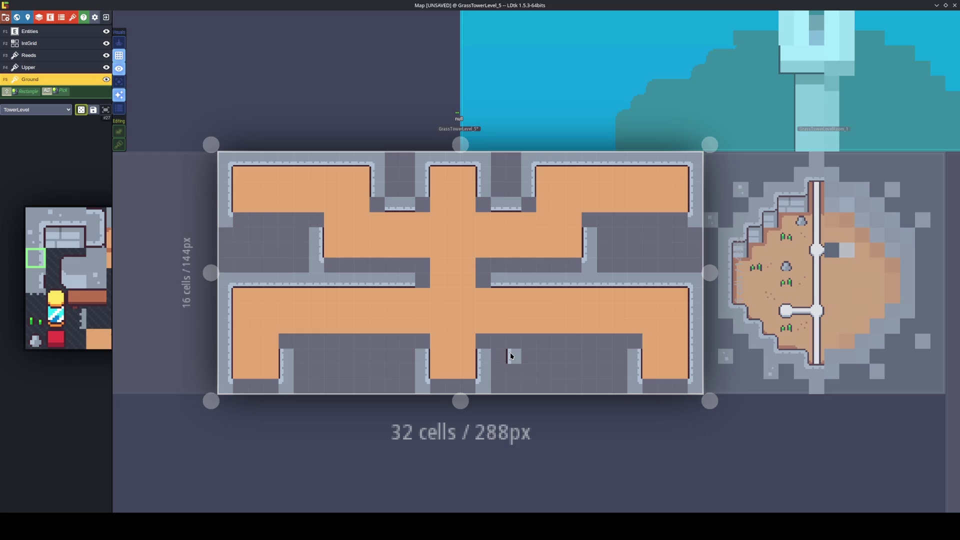
Paint Y-flipped top wall tiles along the lower gaps' tops and the level's bottom edge.
{"action": "mouse_move", "coordinate": [76, 294]}
{"action": "left_click", "coordinate": [76, 218]}
{"action": "key", "text": "y"}
{"action": "left_click_drag", "start_coordinate": [619, 345], "coordinate": [498, 344]}
{"action": "left_click_drag", "start_coordinate": [401, 342], "coordinate": [317, 345]}
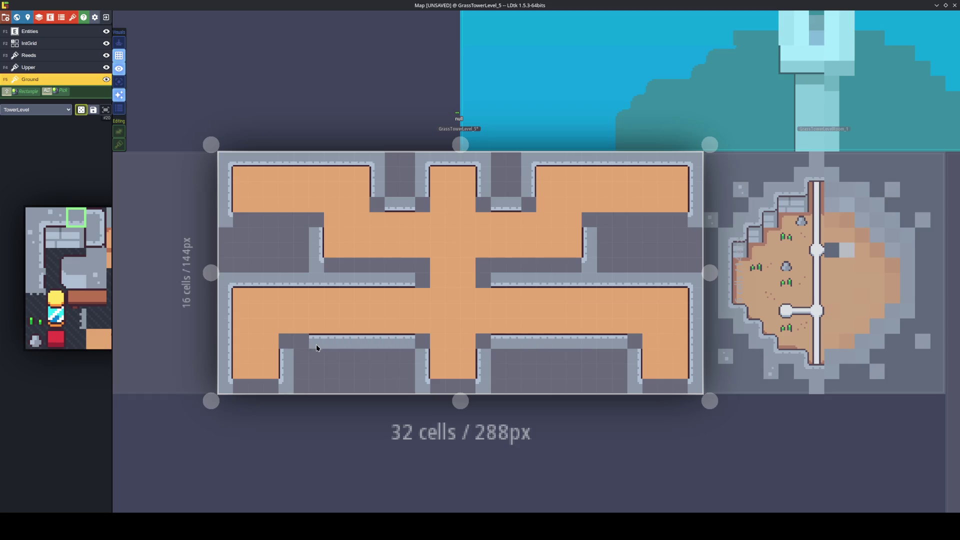
{"action": "left_click_drag", "start_coordinate": [274, 388], "coordinate": [242, 390]}
{"action": "left_click_drag", "start_coordinate": [436, 389], "coordinate": [453, 392]}
{"action": "left_click", "coordinate": [655, 383]}
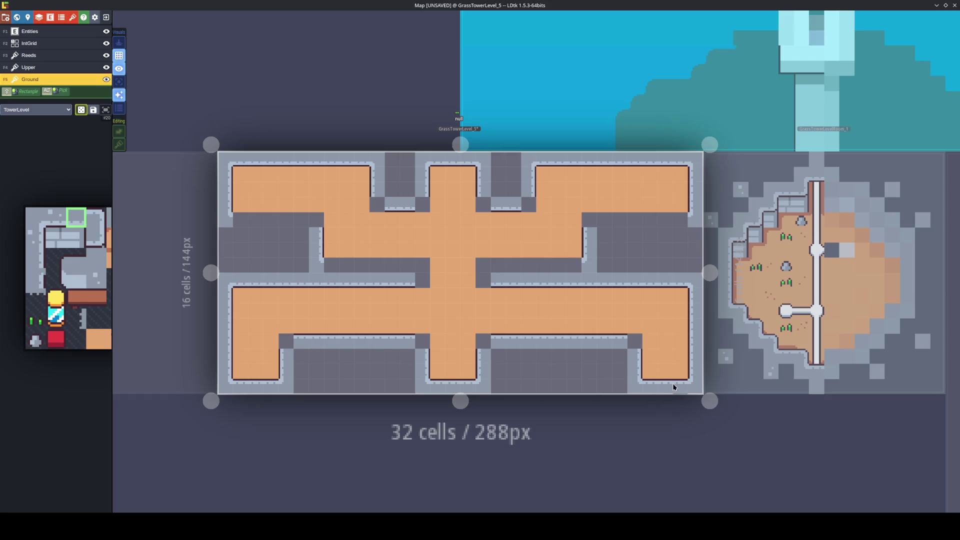
Pave the top rows of the middle, right and left dark strips with grey wall tiles.
{"action": "left_click", "coordinate": [559, 266]}
{"action": "left_click_drag", "start_coordinate": [570, 267], "coordinate": [504, 271]}
{"action": "mouse_move", "coordinate": [612, 232]}
{"action": "left_mouse_down"}
{"action": "mouse_move", "coordinate": [615, 220]}
{"action": "mouse_move", "coordinate": [673, 219]}
{"action": "left_mouse_up"}
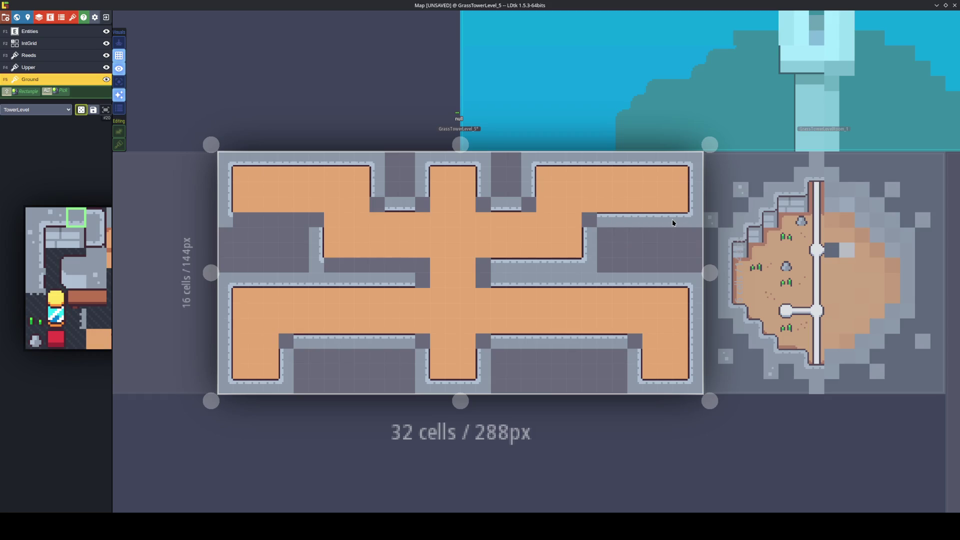
{"action": "mouse_move", "coordinate": [286, 221]}
{"action": "left_mouse_down"}
{"action": "mouse_move", "coordinate": [300, 220]}
{"action": "mouse_move", "coordinate": [246, 225]}
{"action": "left_mouse_up"}
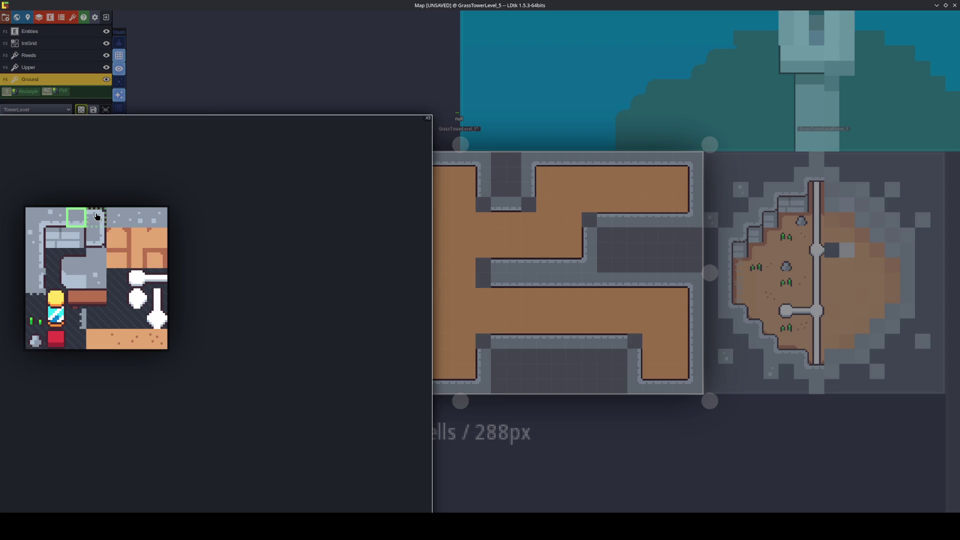
Fill the dark cells near the middle column with mirrored wall corner tiles.
{"action": "left_click", "coordinate": [97, 237]}
{"action": "left_click", "coordinate": [525, 212]}
{"action": "left_click", "coordinate": [484, 204]}
{"action": "key", "text": "x"}
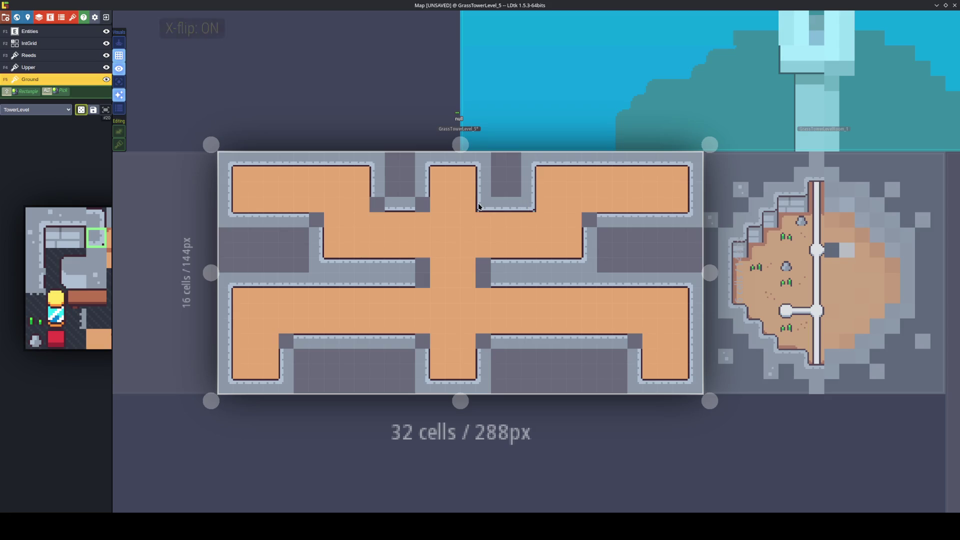
{"action": "key", "text": "x"}
{"action": "left_click", "coordinate": [426, 201]}
{"action": "key", "text": "x"}
{"action": "left_click", "coordinate": [377, 205]}
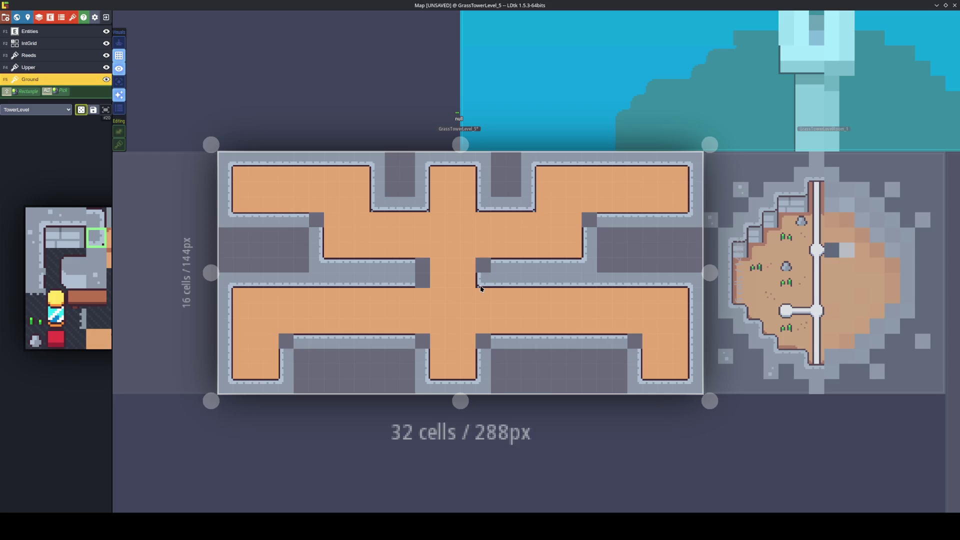
{"action": "key", "text": "x"}
{"action": "key", "text": "x"}
{"action": "key", "text": "x"}
Fill the dark corner cell and the strip below the top chambers with orange ground.
{"action": "mouse_move", "coordinate": [79, 224]}
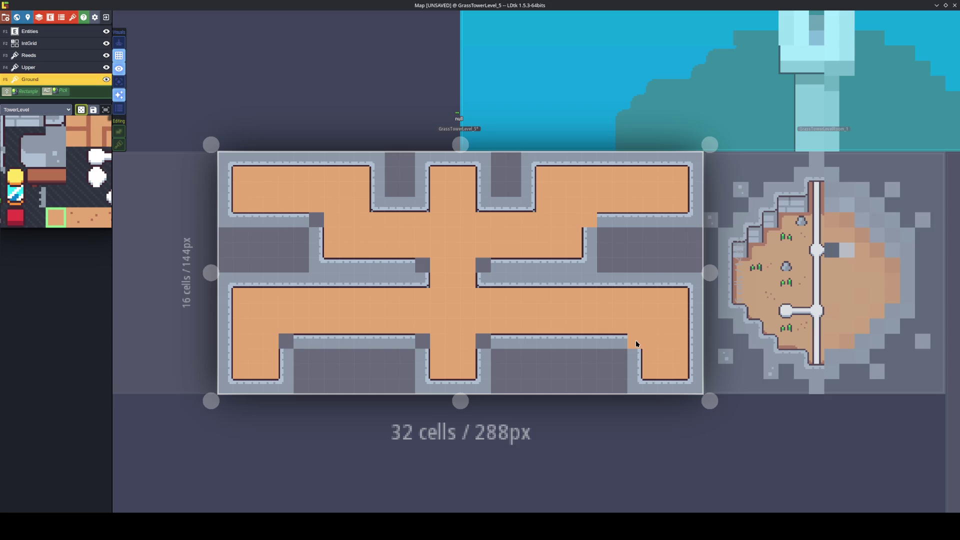
{"action": "left_click", "coordinate": [422, 264]}
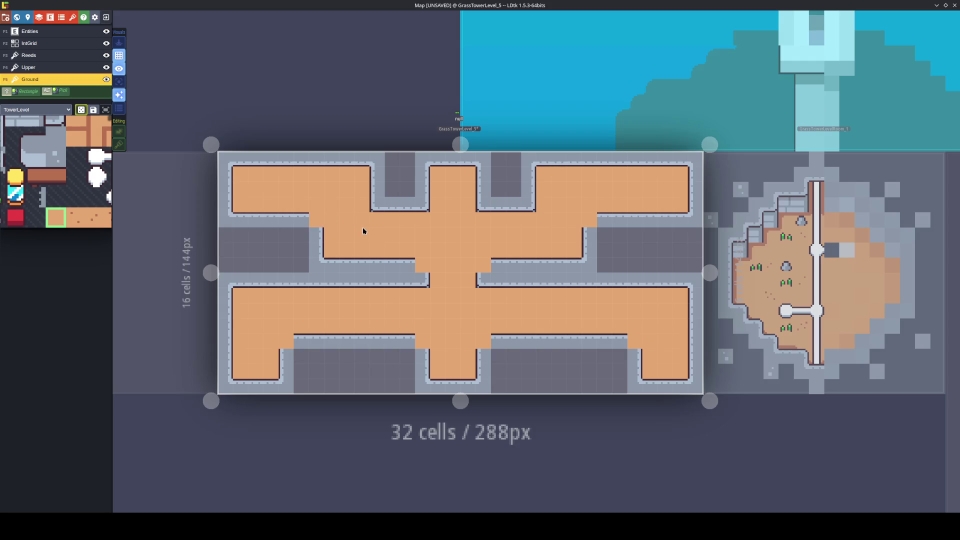
{"action": "mouse_move", "coordinate": [370, 200]}
{"action": "left_mouse_down"}
{"action": "mouse_move", "coordinate": [506, 210]}
{"action": "mouse_move", "coordinate": [528, 196]}
{"action": "left_mouse_up"}
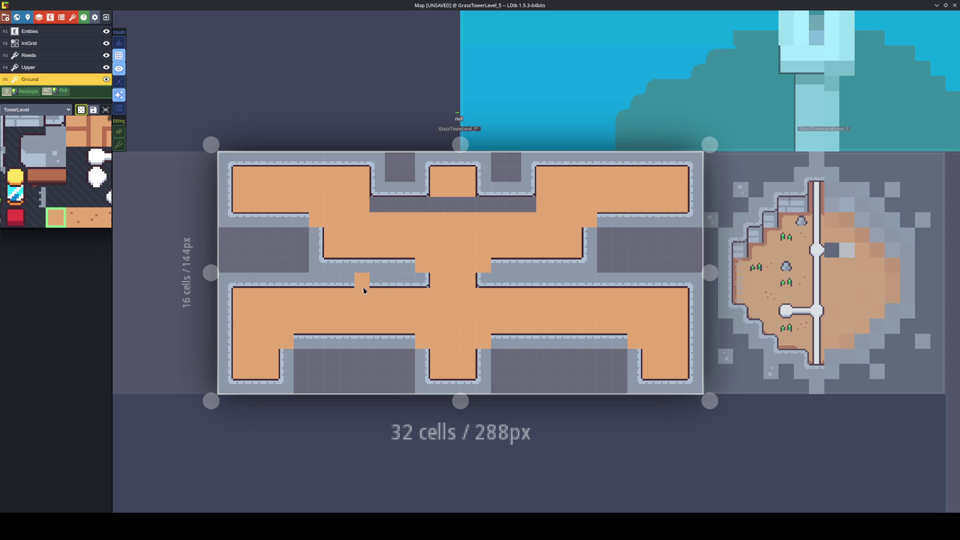
{"action": "left_click_drag", "start_coordinate": [446, 260], "coordinate": [464, 234]}
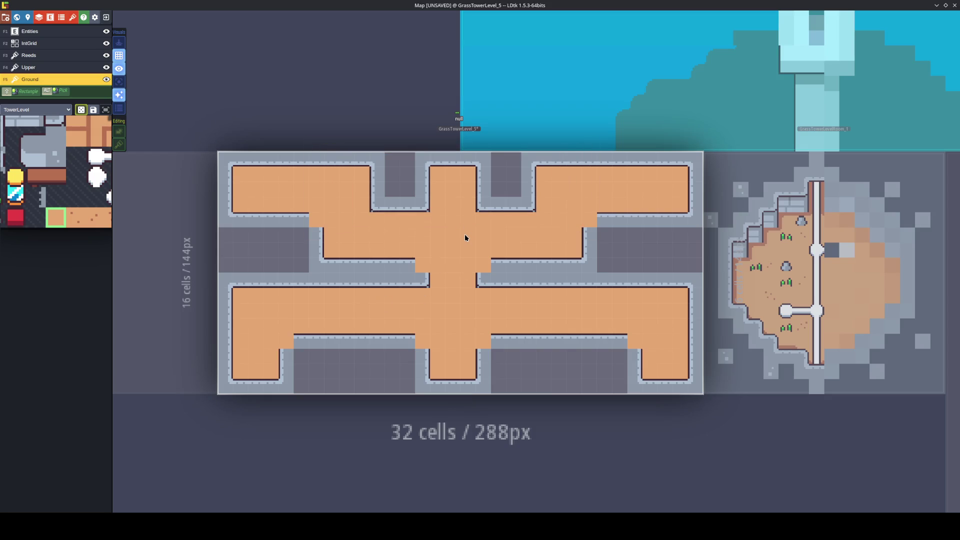
Pick the grey floor tile, then switch to the Upper layer and set its tileset to TowerLevel.
{"action": "mouse_move", "coordinate": [74, 174]}
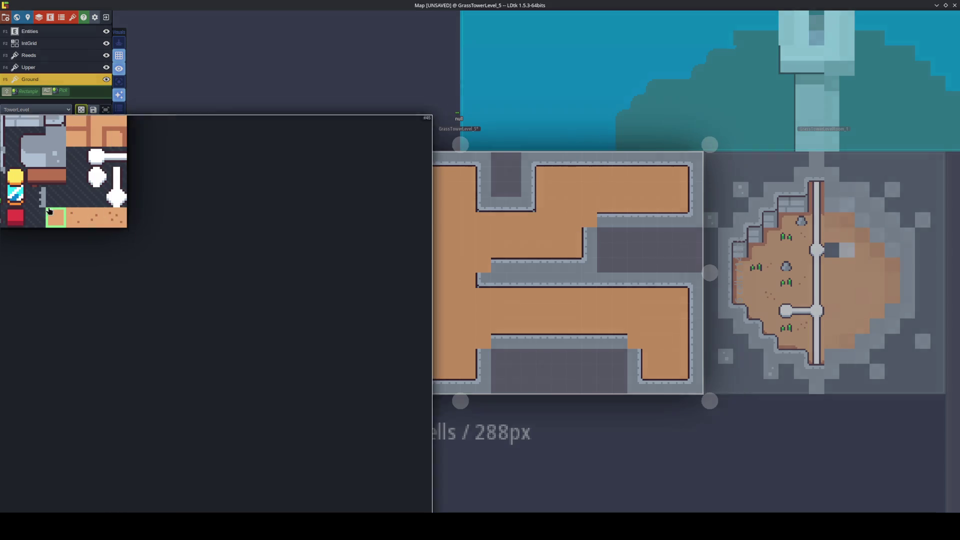
{"action": "left_click", "coordinate": [75, 148]}
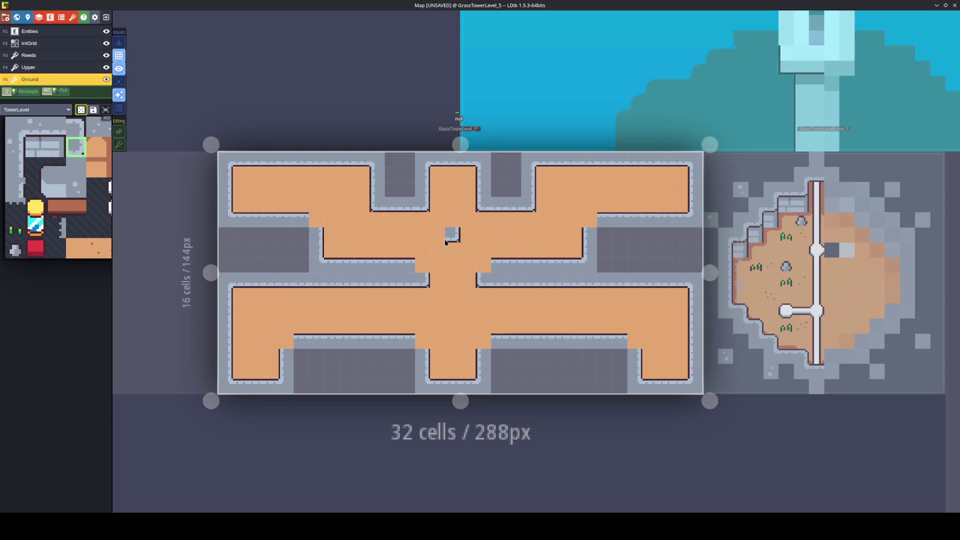
{"action": "mouse_move", "coordinate": [2, 176]}
{"action": "left_click_drag", "start_coordinate": [105, 227], "coordinate": [161, 289]}
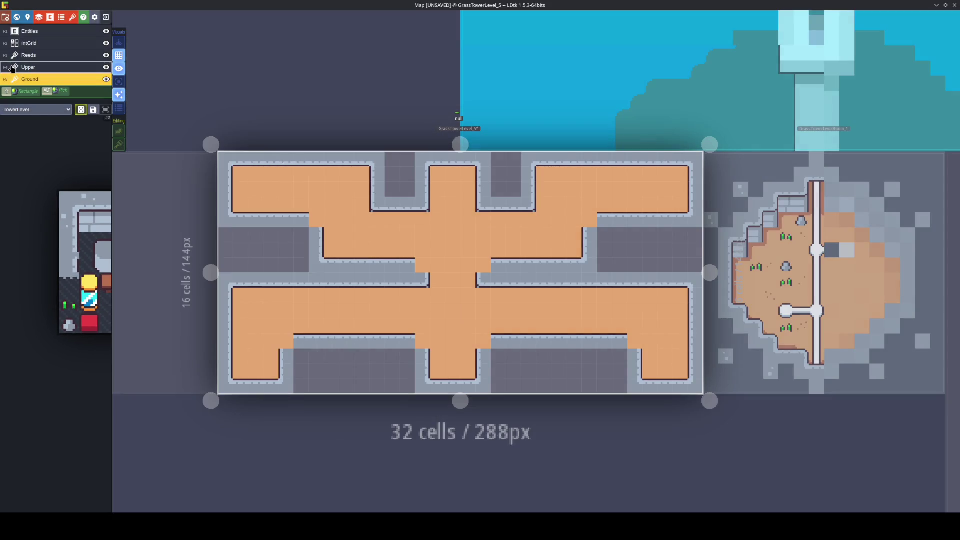
{"action": "key", "text": "F4"}
{"action": "key", "text": "x"}
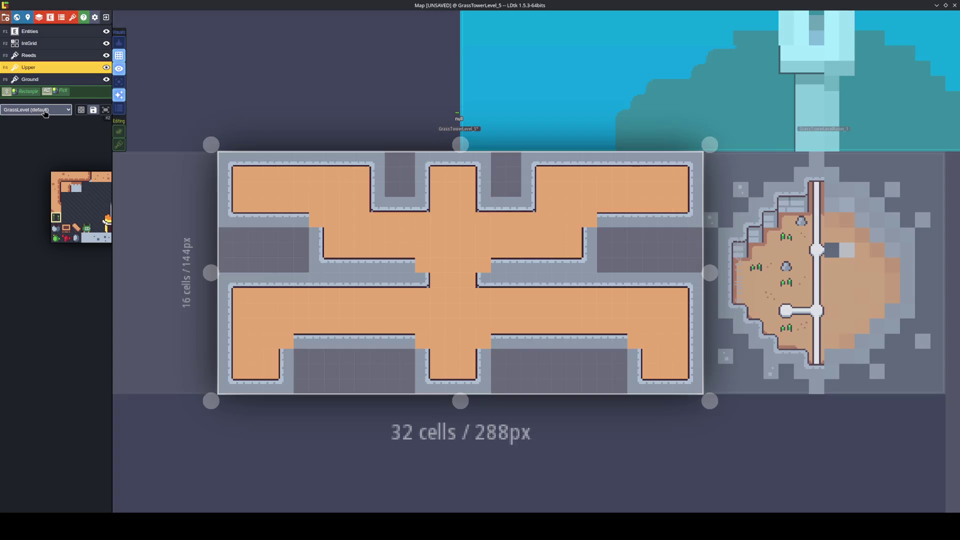
{"action": "left_click", "coordinate": [36, 109]}
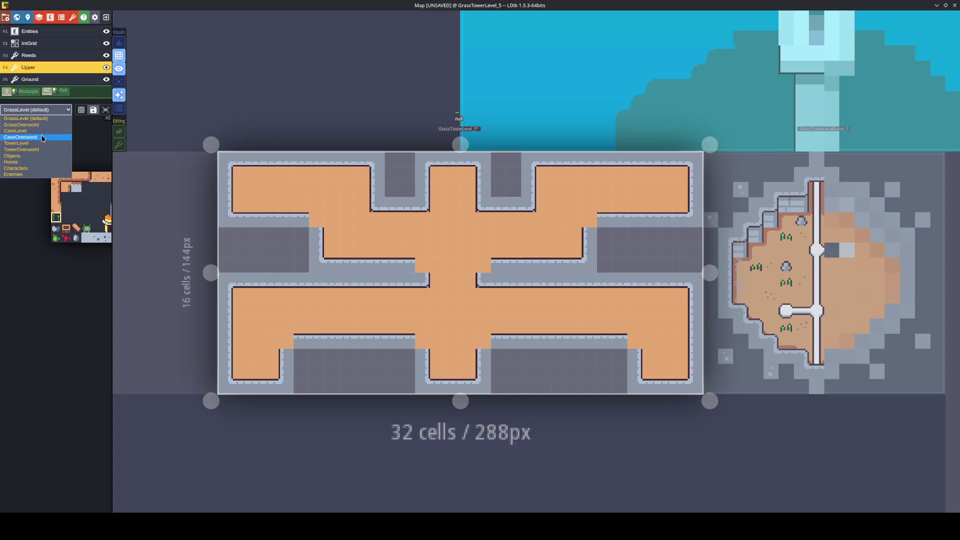
{"action": "left_click", "coordinate": [40, 143]}
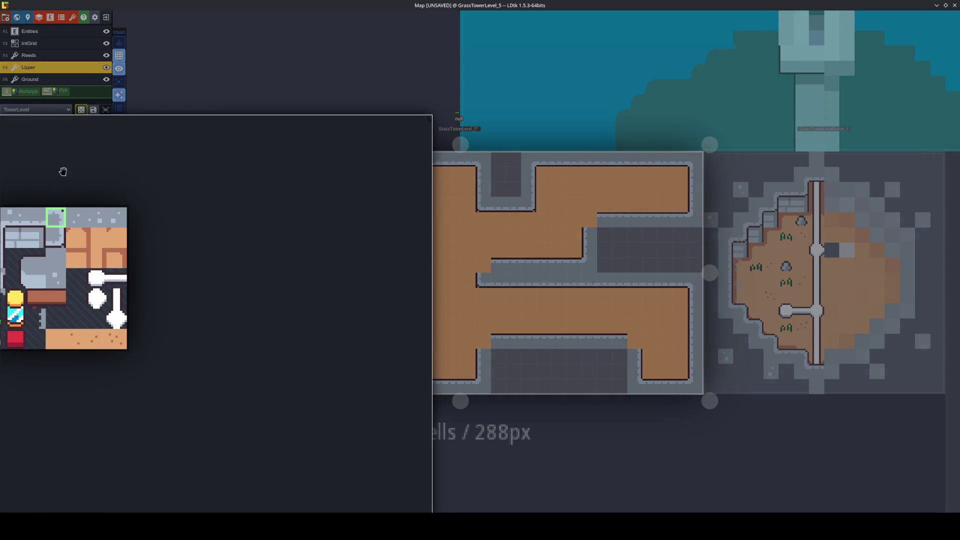
Paint X-mirrored wall-corner tiles at the upper-left and lower-right floor junctions, then return to Ground.
{"action": "key", "text": "x"}
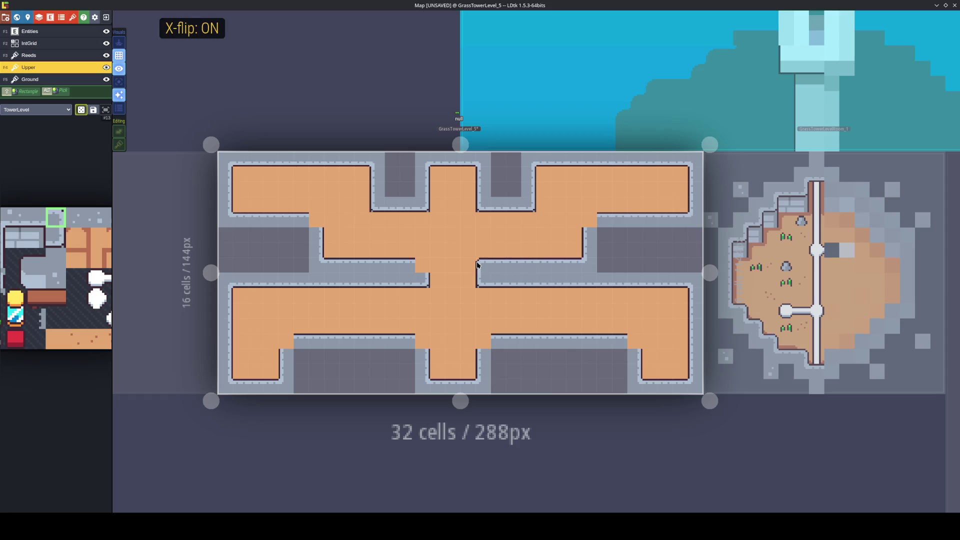
{"action": "left_click", "coordinate": [313, 219]}
{"action": "key", "text": "x"}
{"action": "key", "text": "x"}
{"action": "left_click", "coordinate": [634, 340]}
{"action": "key", "text": "x"}
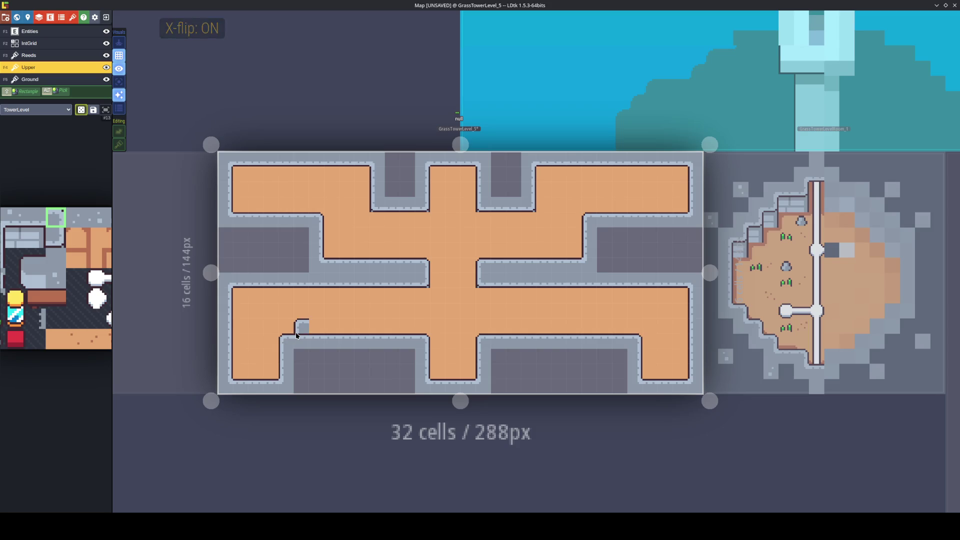
{"action": "key", "text": "space"}
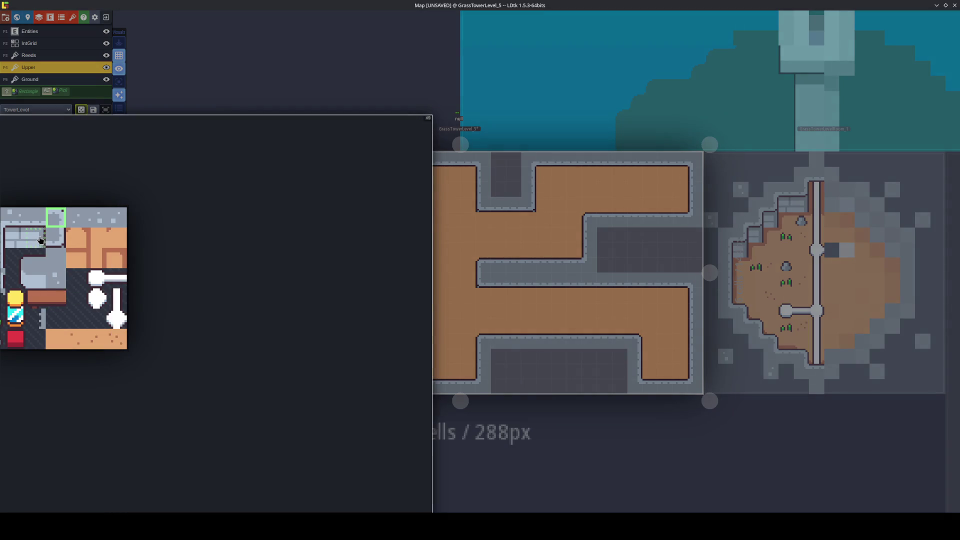
{"action": "left_click", "coordinate": [35, 237]}
{"action": "key", "text": "space"}
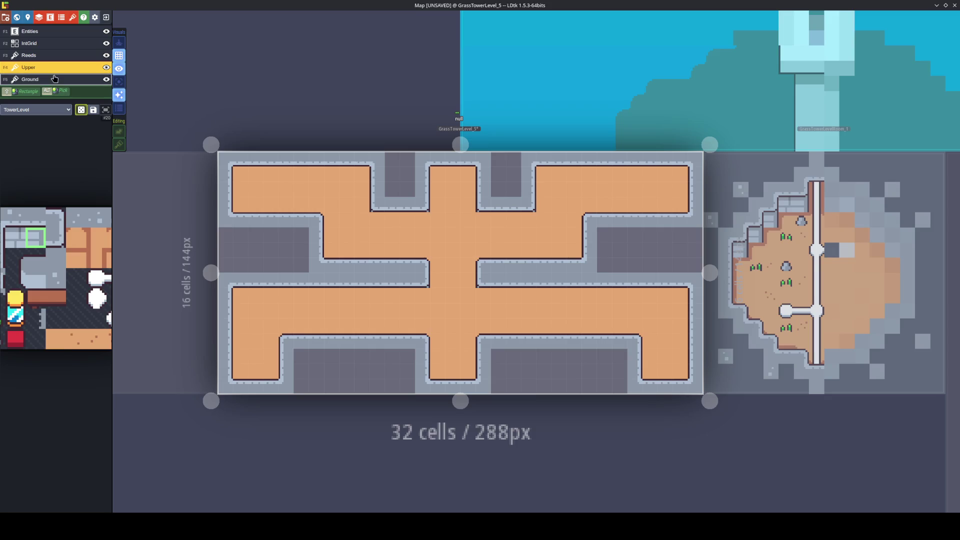
Pick a new stone ground tile and paint single stone tiles beside the middle column and right chamber.
{"action": "left_click", "coordinate": [482, 301], "text": "alt"}
{"action": "key", "text": "x"}
{"action": "left_click", "coordinate": [422, 295]}
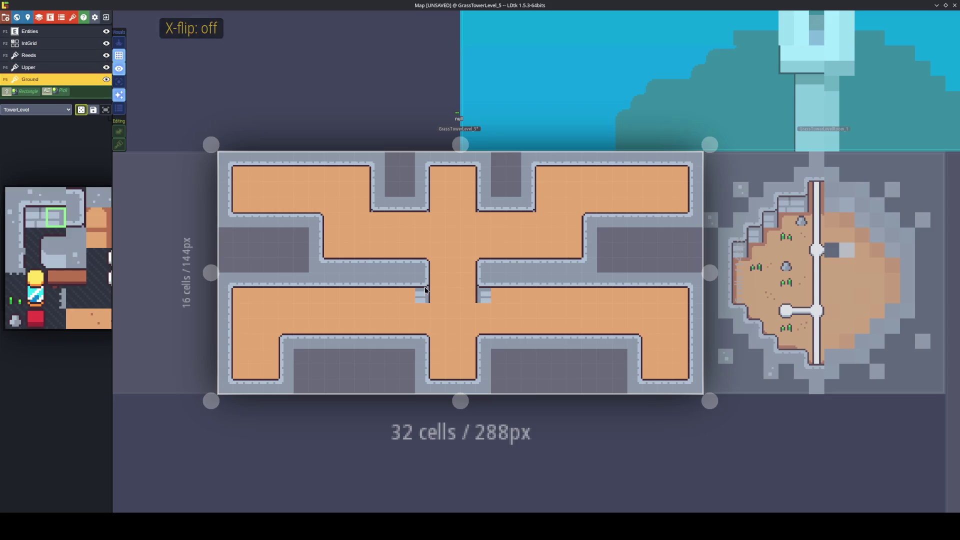
{"action": "left_click", "coordinate": [422, 223]}
{"action": "left_click", "coordinate": [380, 221]}
{"action": "key", "text": "x"}
{"action": "key", "text": "x"}
{"action": "left_click", "coordinate": [526, 222]}
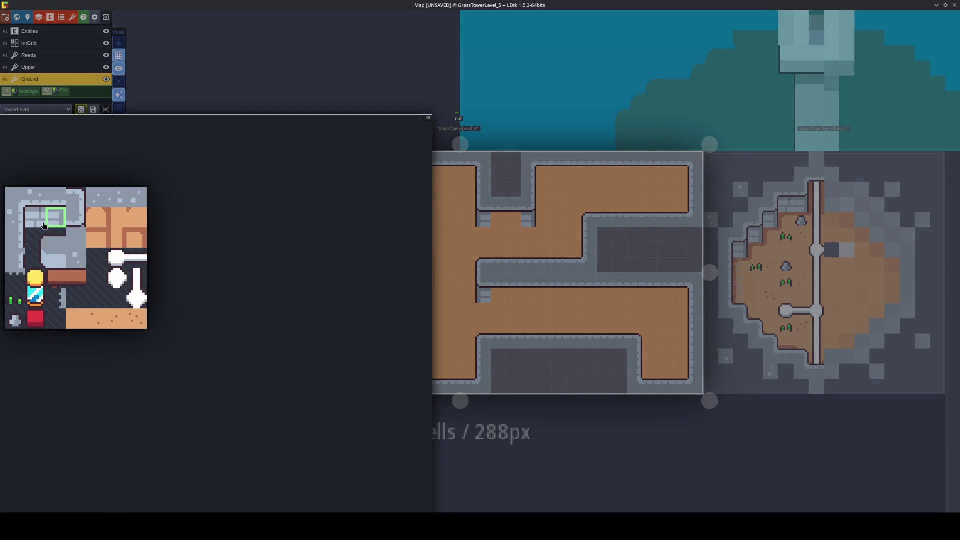
Paint a two-tile stone wall row across the top-left, middle, right and lower-right rooms' top rows.
{"action": "left_click_drag", "start_coordinate": [55, 220], "coordinate": [36, 220]}
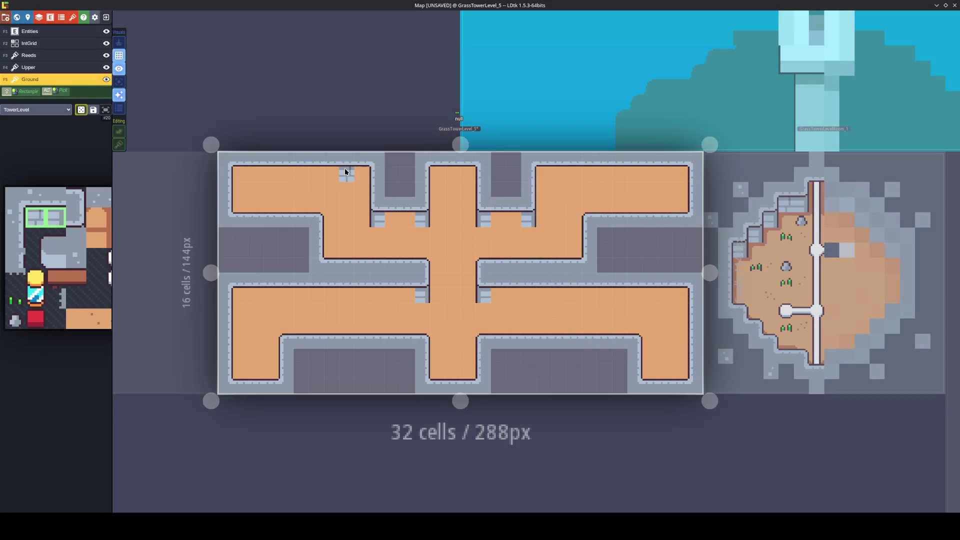
{"action": "mouse_move", "coordinate": [101, 235]}
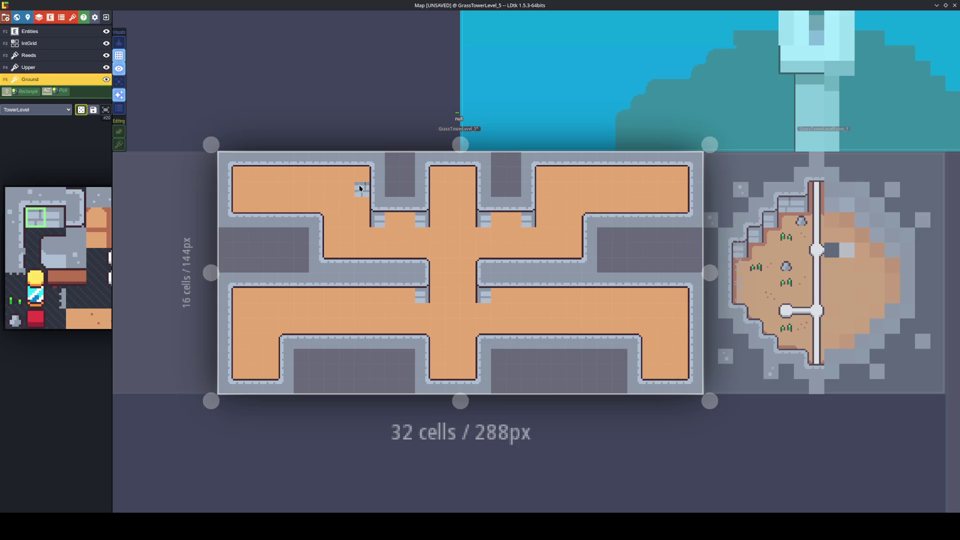
{"action": "left_click_drag", "start_coordinate": [364, 174], "coordinate": [235, 173]}
{"action": "left_click_drag", "start_coordinate": [469, 174], "coordinate": [439, 172]}
{"action": "left_click_drag", "start_coordinate": [540, 172], "coordinate": [686, 179]}
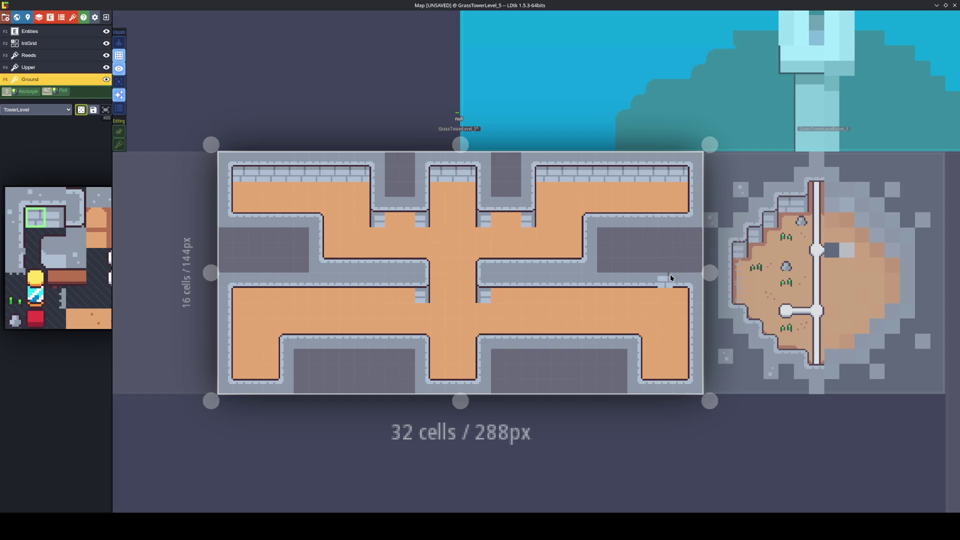
{"action": "left_click_drag", "start_coordinate": [688, 298], "coordinate": [488, 297]}
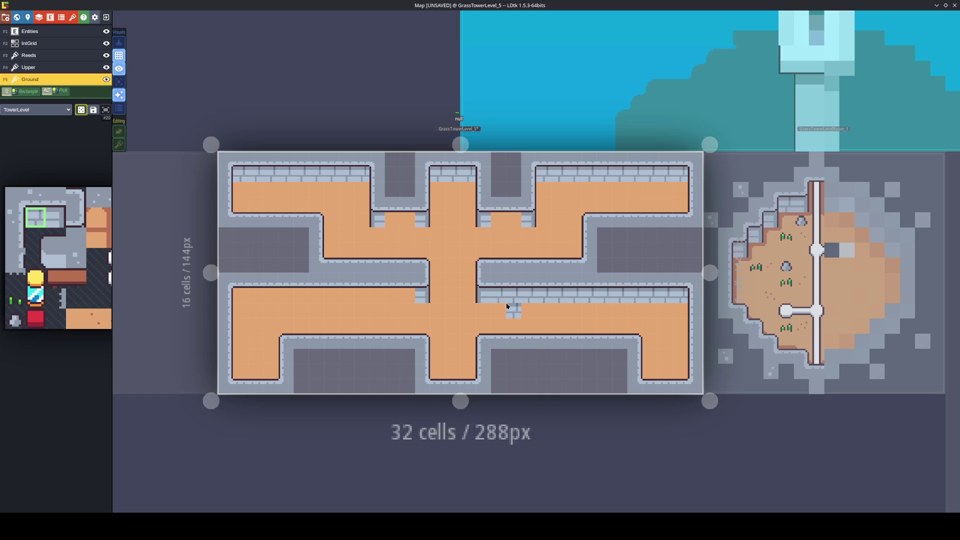
Fill the gap in the stone wall row and paint stone wall along the lower-left room's top row.
{"action": "left_click", "coordinate": [395, 220]}
{"action": "key", "text": "x"}
{"action": "key", "text": "x"}
{"action": "key", "text": "x"}
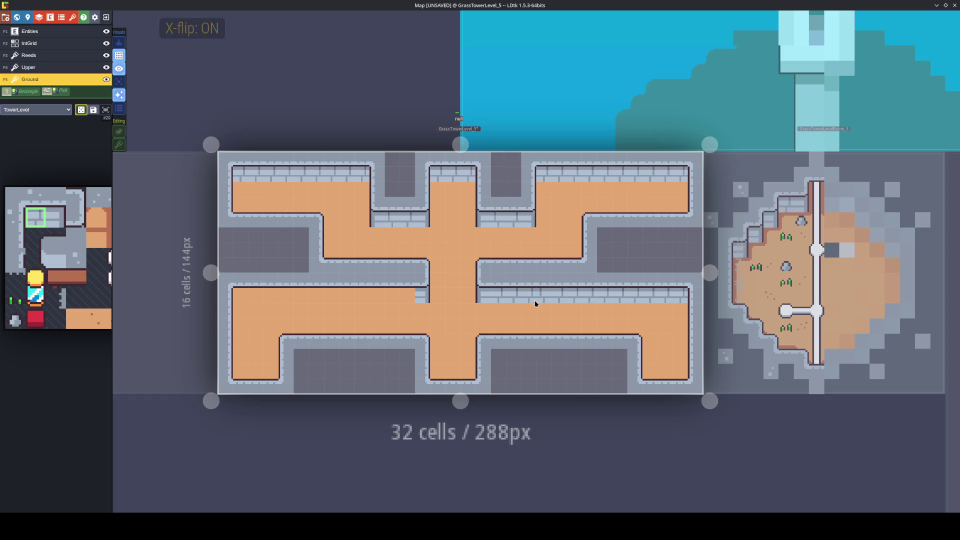
{"action": "key", "text": "x"}
{"action": "key", "text": "x"}
{"action": "left_click_drag", "start_coordinate": [405, 296], "coordinate": [247, 296]}
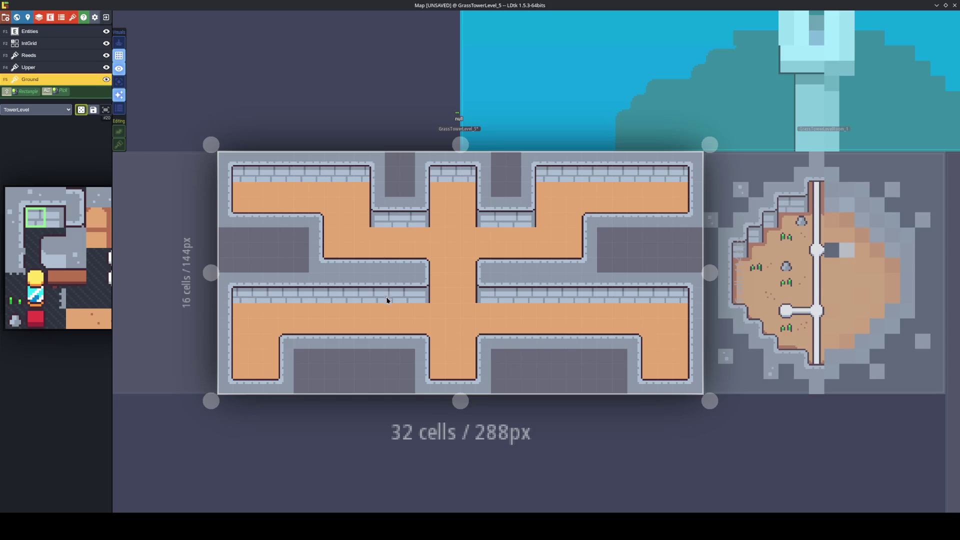
{"action": "key", "text": "x"}
Pick the room corner tile and paint corners at the right and centre rooms' tops.
{"action": "mouse_move", "coordinate": [97, 238]}
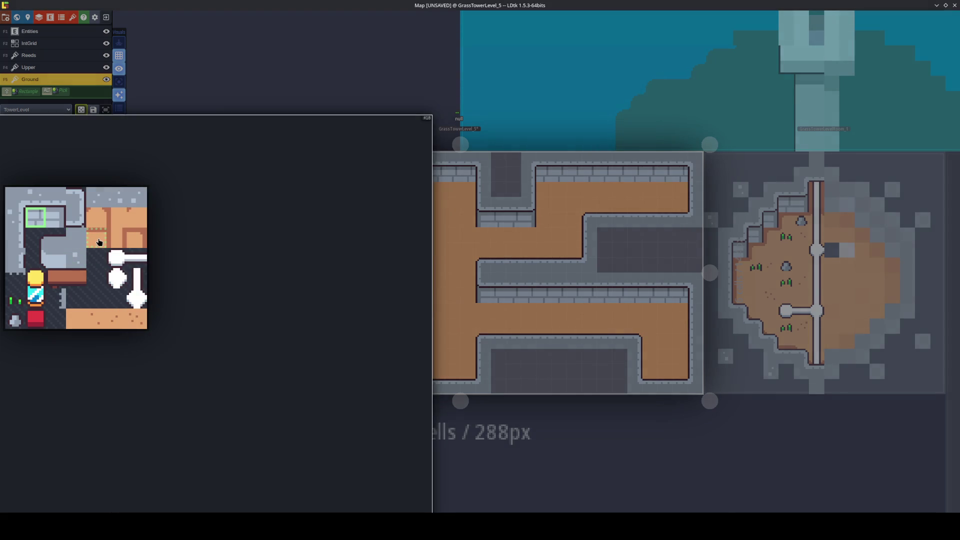
{"action": "left_click", "coordinate": [131, 241]}
{"action": "left_click", "coordinate": [675, 192]}
{"action": "key", "text": "x"}
{"action": "left_click", "coordinate": [542, 190]}
{"action": "key", "text": "x"}
{"action": "left_click", "coordinate": [463, 186]}
Paint corner tiles, X-flipped as needed, at the left, upper-left and bottom rooms' top corners.
{"action": "key", "text": "x"}
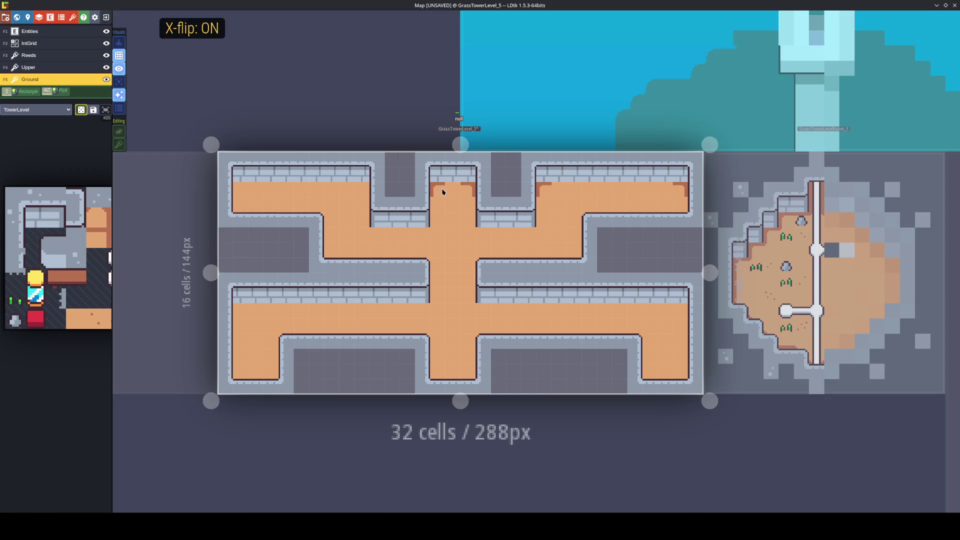
{"action": "key", "text": "x"}
{"action": "left_click", "coordinate": [358, 193]}
{"action": "key", "text": "x"}
{"action": "left_click", "coordinate": [241, 189]}
{"action": "left_click", "coordinate": [241, 310]}
{"action": "key", "text": "x"}
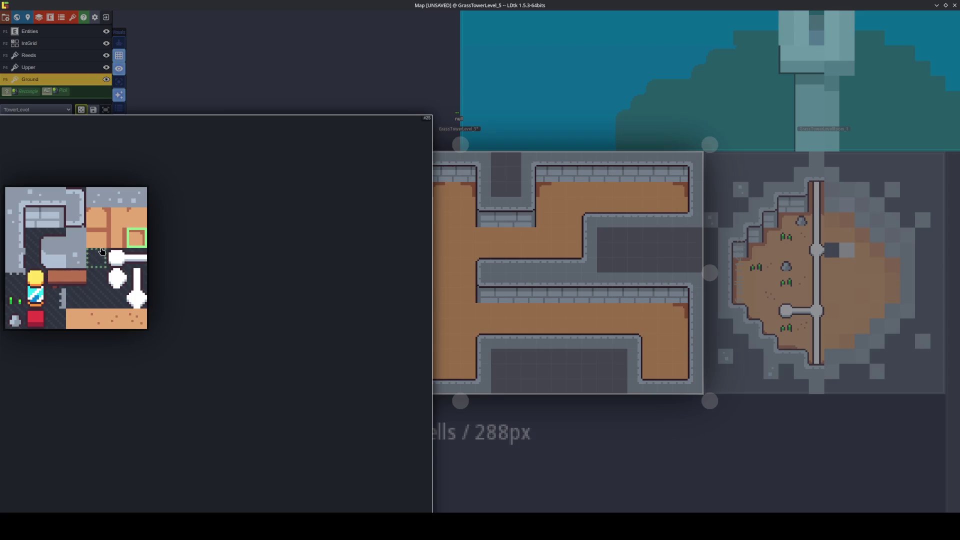
Paint the top edge tile along the lower room's and upper-right room's top rows.
{"action": "left_click", "coordinate": [97, 238]}
{"action": "left_click_drag", "start_coordinate": [658, 305], "coordinate": [251, 308]}
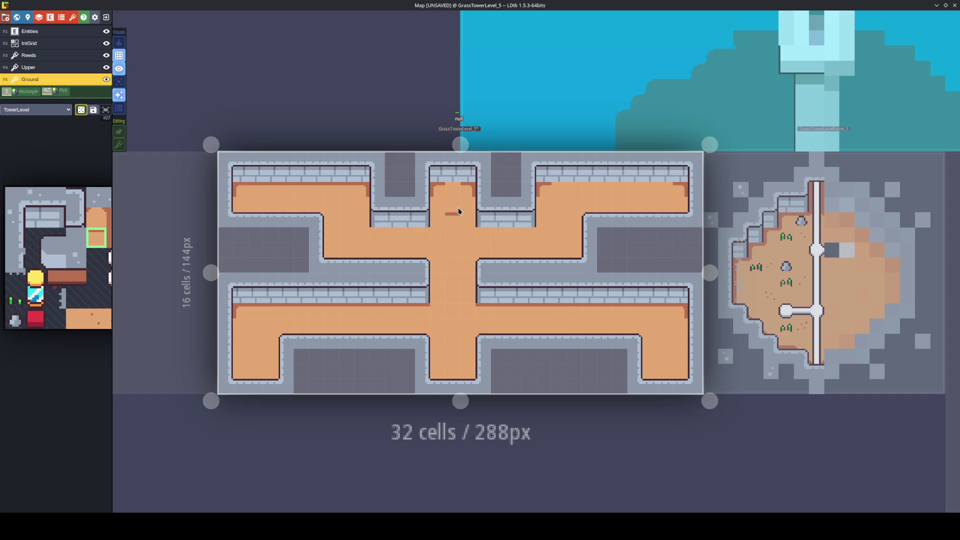
{"action": "left_click_drag", "start_coordinate": [558, 195], "coordinate": [673, 193]}
Pick the side edge tile and paint a mirrored edge tile in the bottom centre corridor.
{"action": "mouse_move", "coordinate": [50, 238]}
{"action": "left_click", "coordinate": [111, 244]}
{"action": "left_click", "coordinate": [119, 224]}
{"action": "key", "text": "x"}
{"action": "key", "text": "x"}
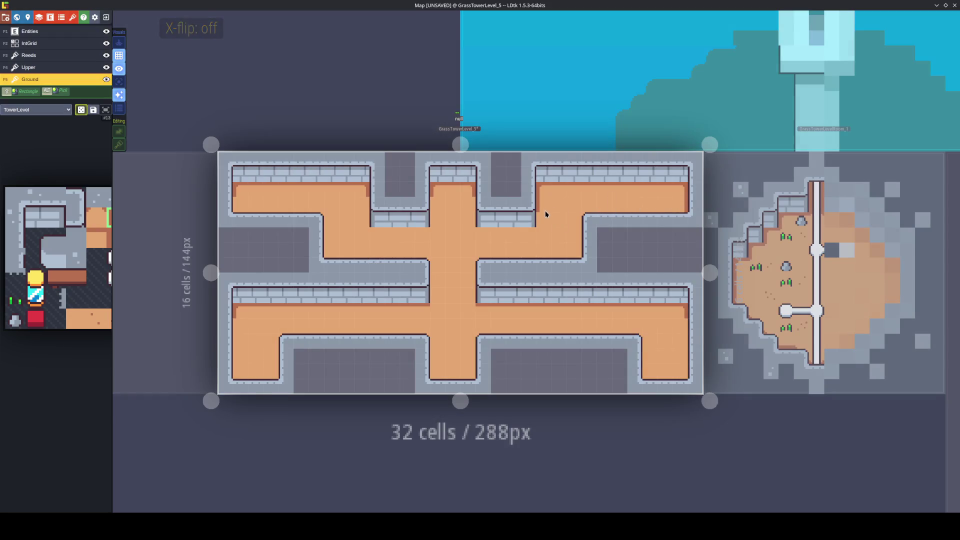
{"action": "key", "text": "x"}
{"action": "key", "text": "x"}
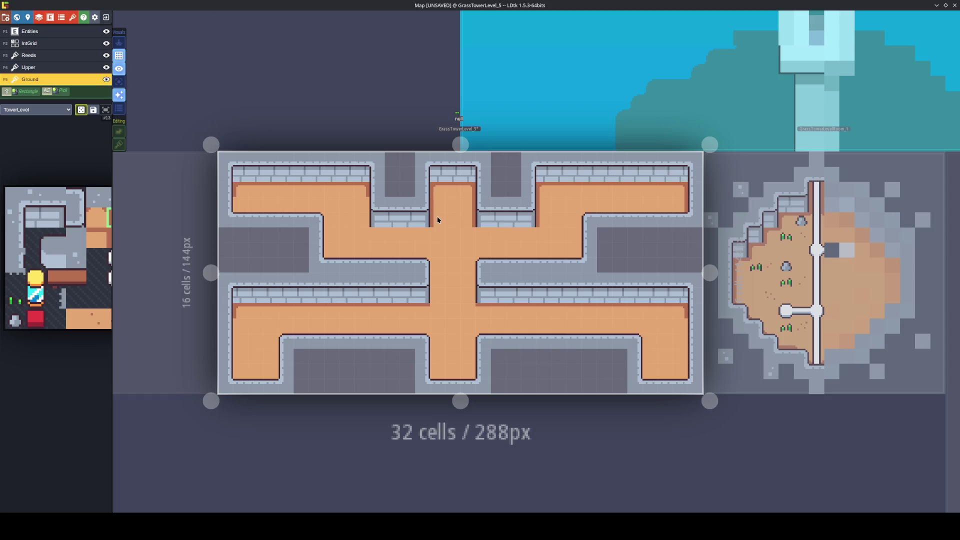
{"action": "key", "text": "x"}
{"action": "key", "text": "x"}
{"action": "key", "text": "x"}
{"action": "key", "text": "x"}
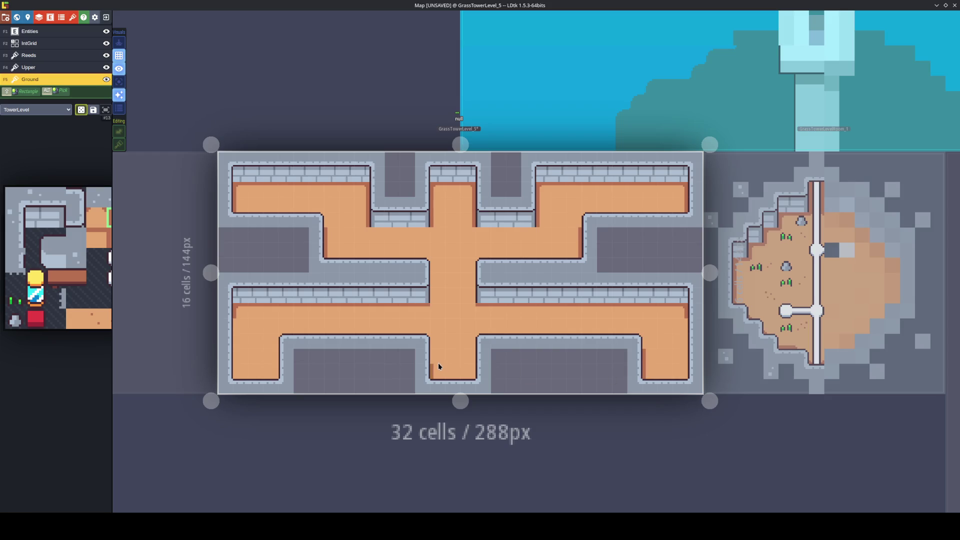
{"action": "key", "text": "x"}
{"action": "left_click", "coordinate": [469, 370]}
{"action": "key", "text": "x"}
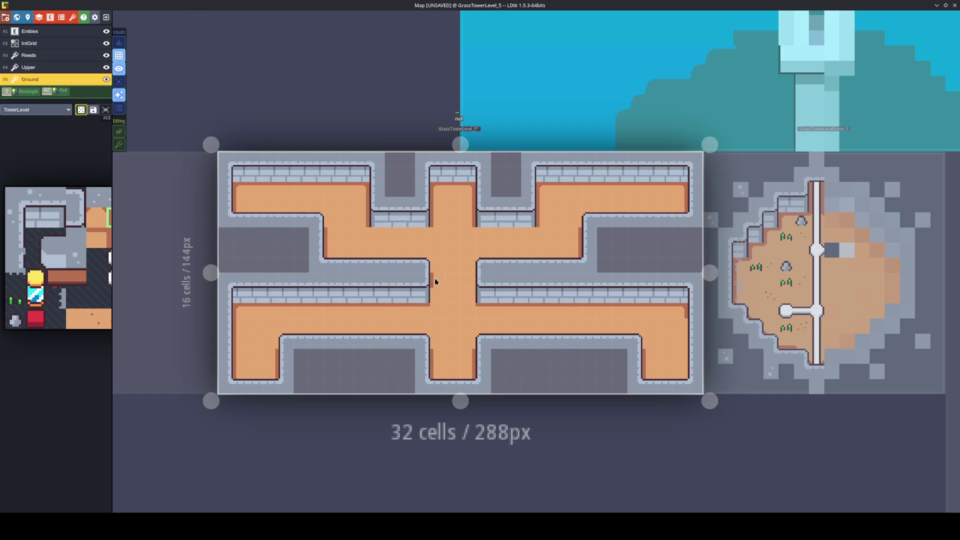
{"action": "key", "text": "x"}
Pick another tileset tile and try horizontal and vertical flips on it.
{"action": "mouse_move", "coordinate": [78, 265]}
{"action": "left_click", "coordinate": [95, 238]}
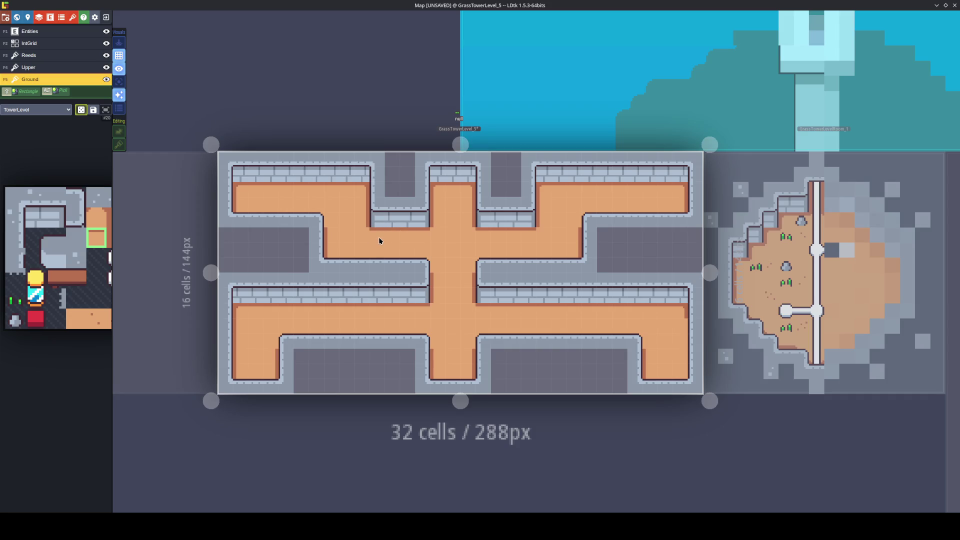
{"action": "mouse_move", "coordinate": [122, 239]}
{"action": "left_click", "coordinate": [134, 218]}
{"action": "key", "text": "x"}
{"action": "key", "text": "x"}
{"action": "key", "text": "x"}
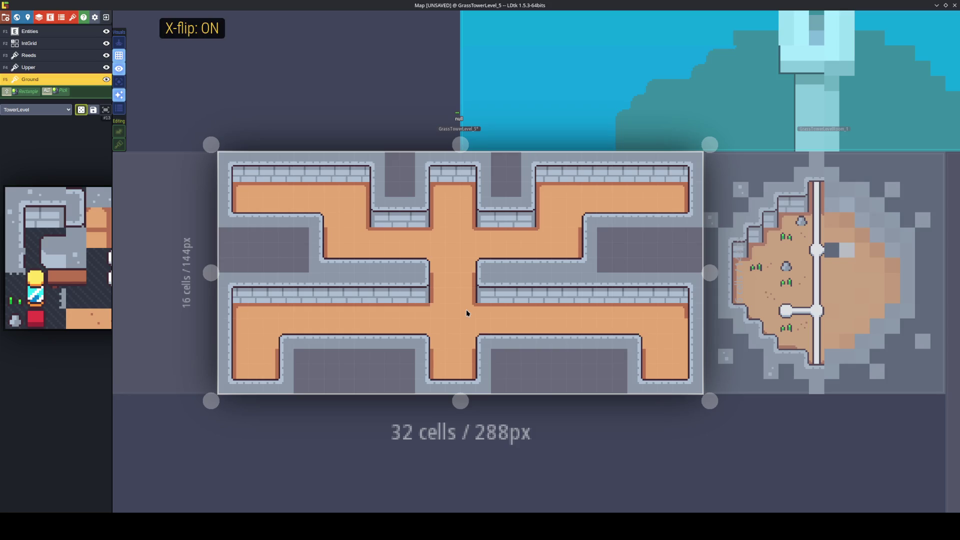
{"action": "key", "text": "x"}
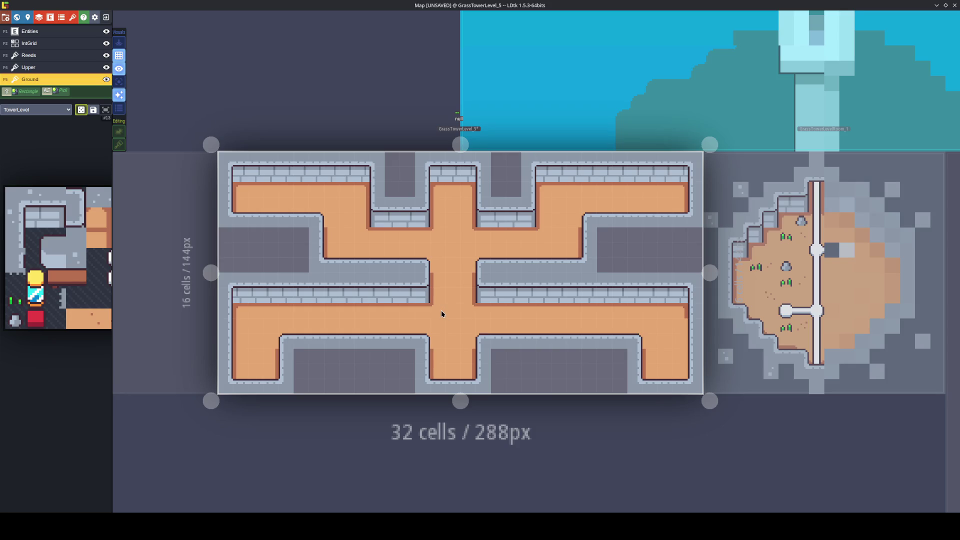
{"action": "key", "text": "y"}
{"action": "key", "text": "x"}
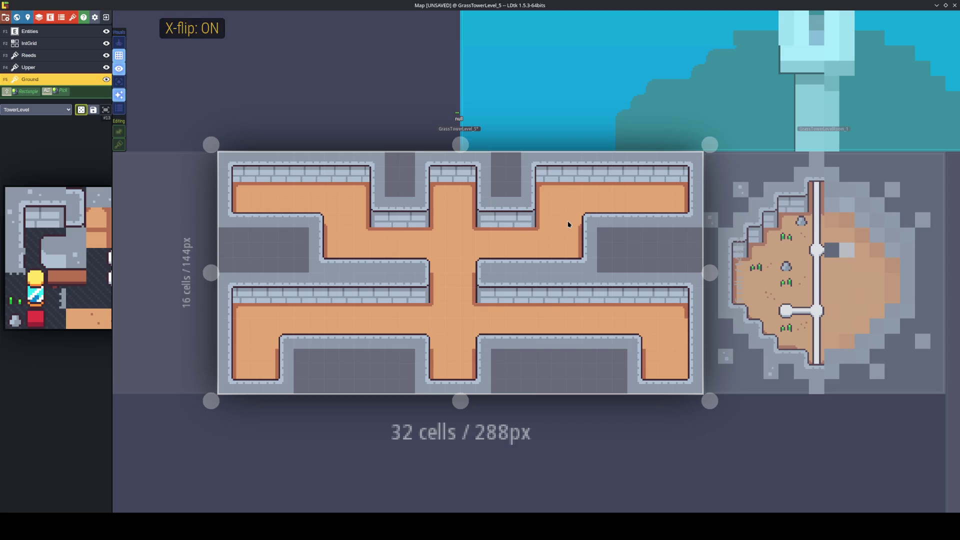
{"action": "key", "text": "x"}
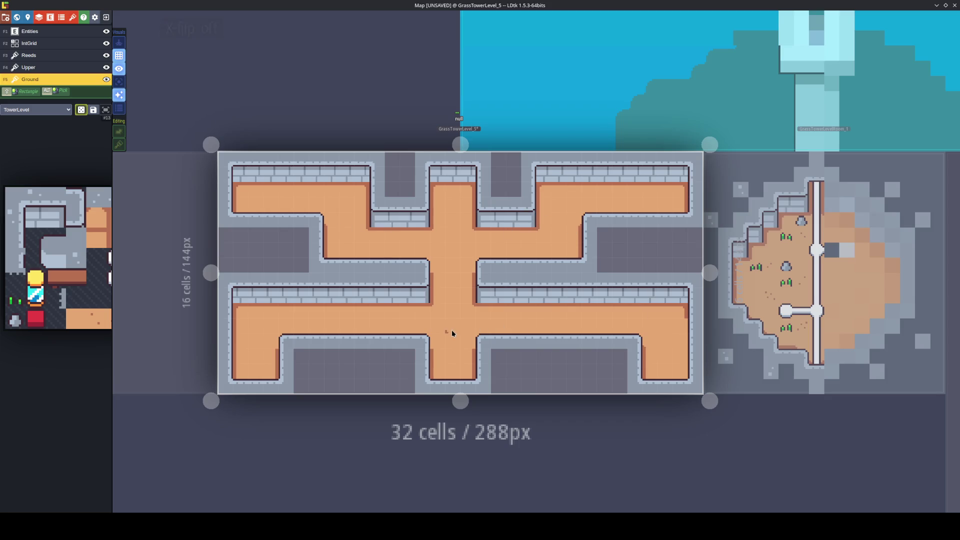
{"action": "key", "text": "x"}
{"action": "key", "text": "x"}
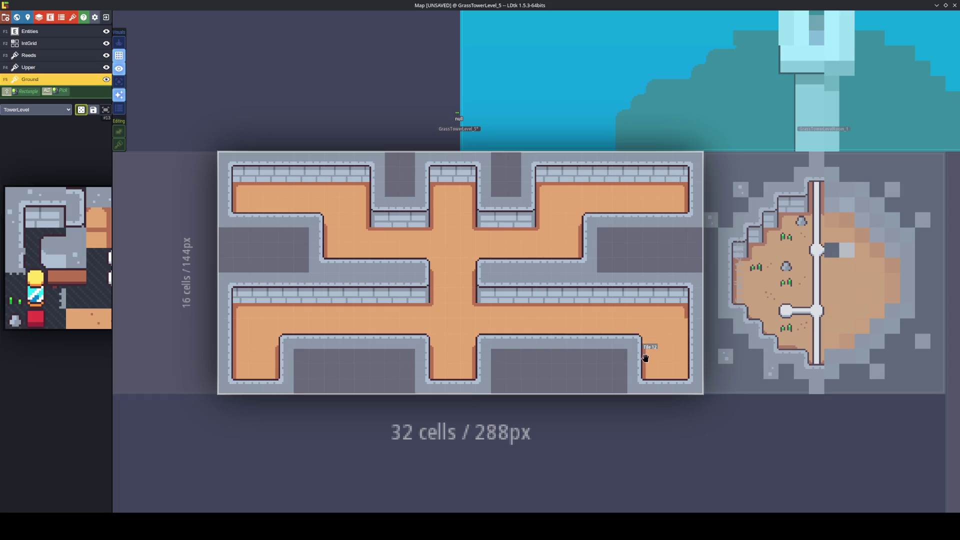
Pick the floor tile from the level, save the project, and paint it into a corridor wall cell.
{"action": "left_click", "coordinate": [652, 363], "text": "alt"}
{"action": "key", "text": "x"}
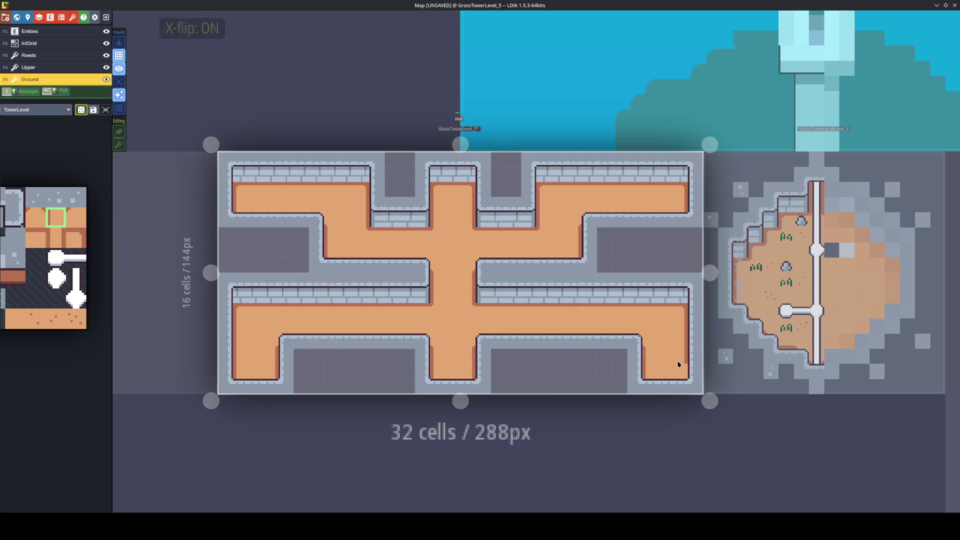
{"action": "key", "text": "ctrl+s"}
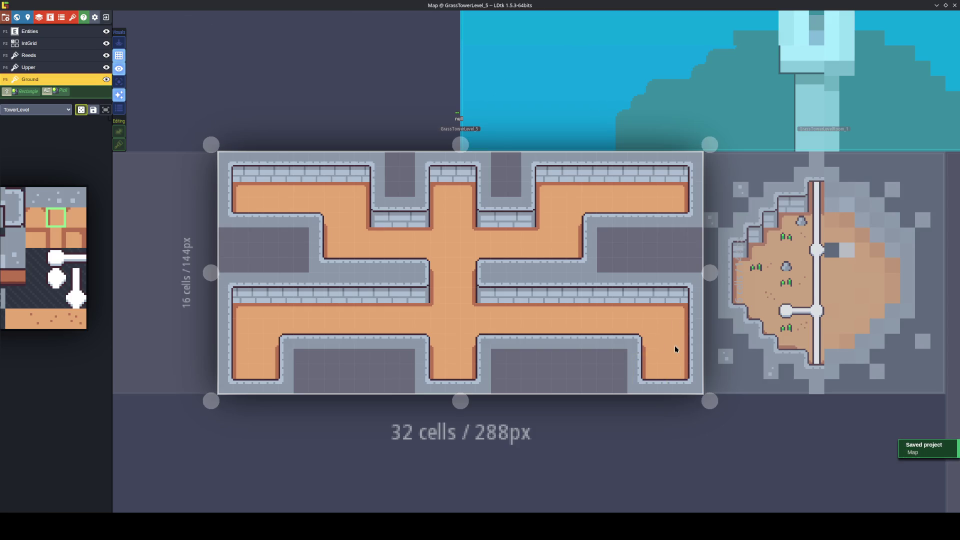
{"action": "left_click", "coordinate": [503, 271]}
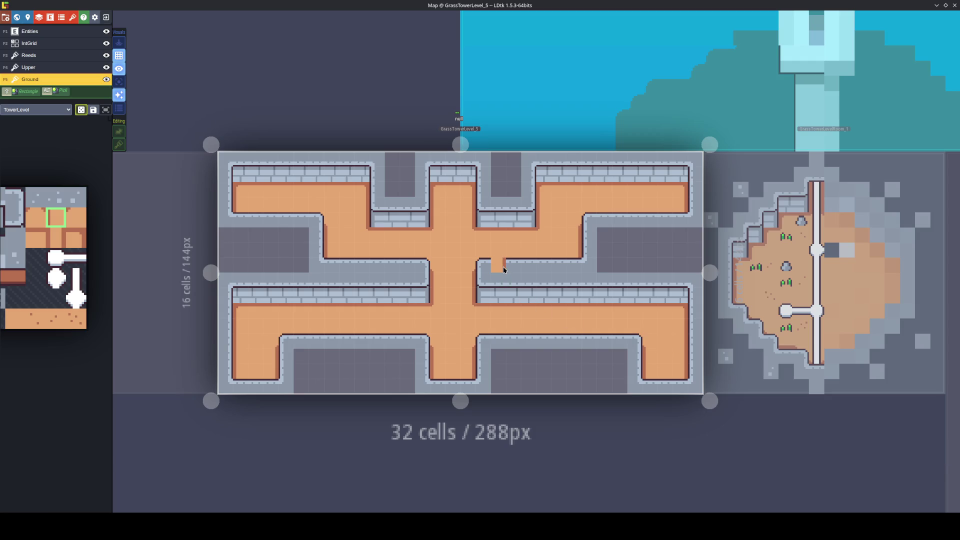
{"action": "mouse_move", "coordinate": [80, 281]}
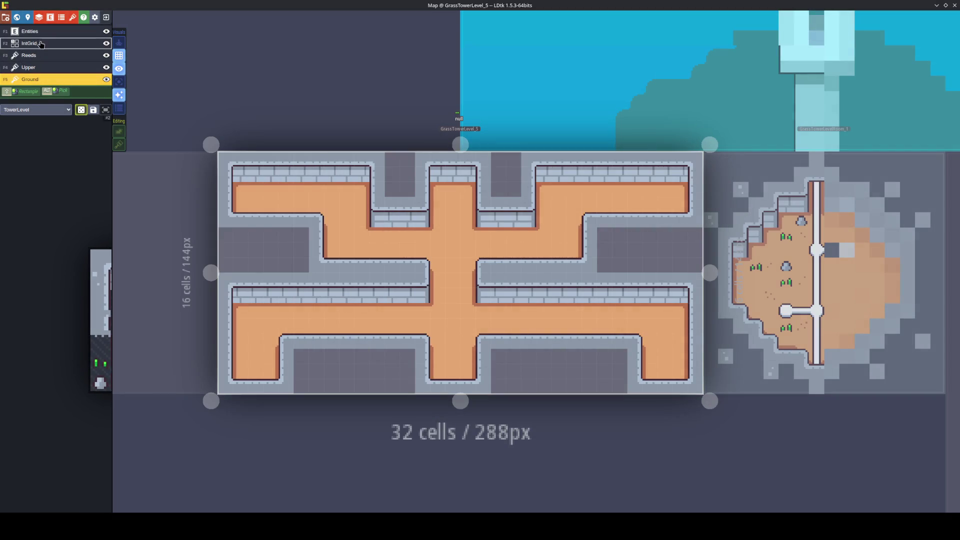
{"action": "left_click", "coordinate": [29, 43]}
{"action": "left_click", "coordinate": [29, 31]}
Place three Gate entities in the lower centre passage and turn each one's State on.
{"action": "left_click", "coordinate": [33, 413]}
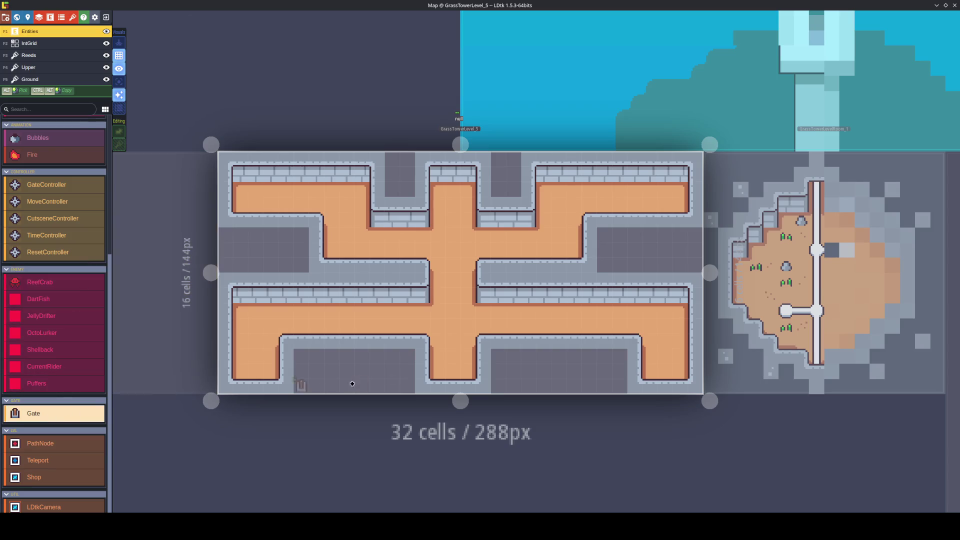
{"action": "left_click", "coordinate": [465, 360]}
{"action": "left_click_drag", "start_coordinate": [464, 360], "coordinate": [467, 342]}
{"action": "left_click", "coordinate": [453, 343]}
{"action": "left_click", "coordinate": [435, 345]}
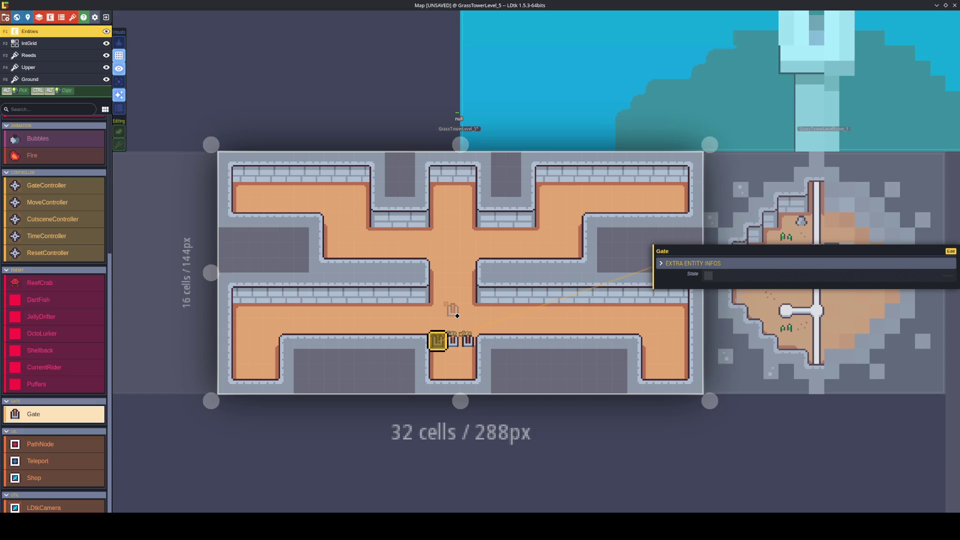
{"action": "left_click", "coordinate": [710, 276]}
{"action": "left_click", "coordinate": [453, 341]}
{"action": "left_click", "coordinate": [709, 276]}
{"action": "left_click", "coordinate": [467, 341]}
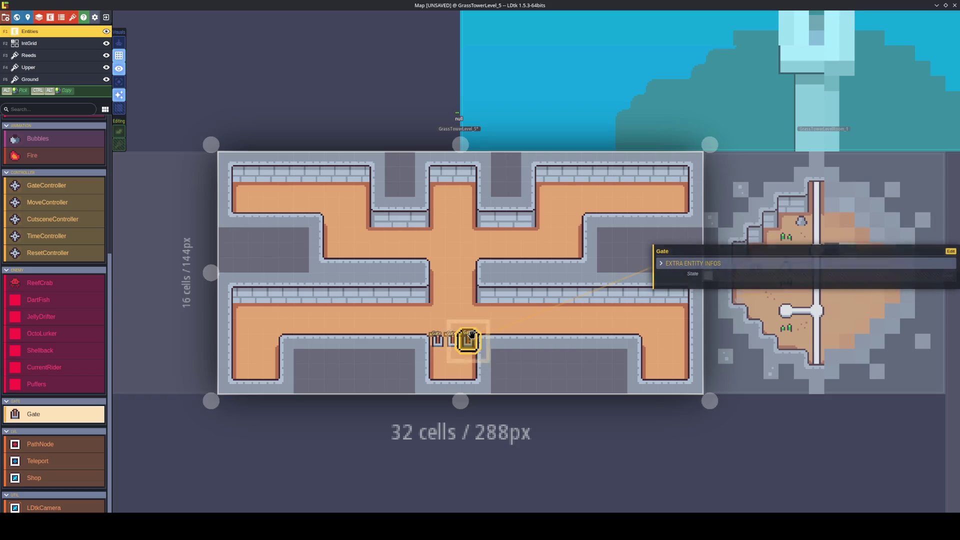
{"action": "left_click", "coordinate": [710, 276]}
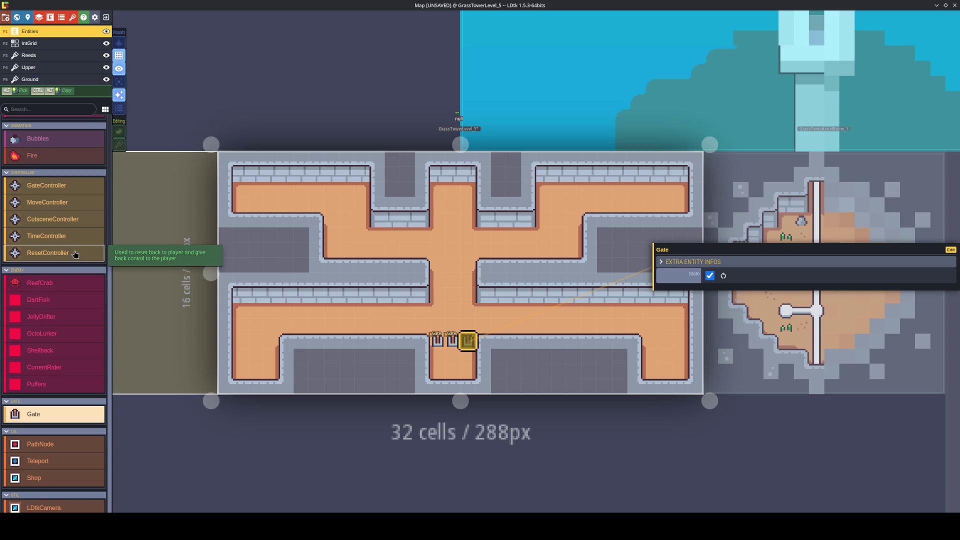
Place a GateController beside the three Gates.
{"action": "scroll", "coordinate": [77, 290], "scroll_direction": "up", "scroll_amount": 3}
{"action": "left_click", "coordinate": [69, 320]}
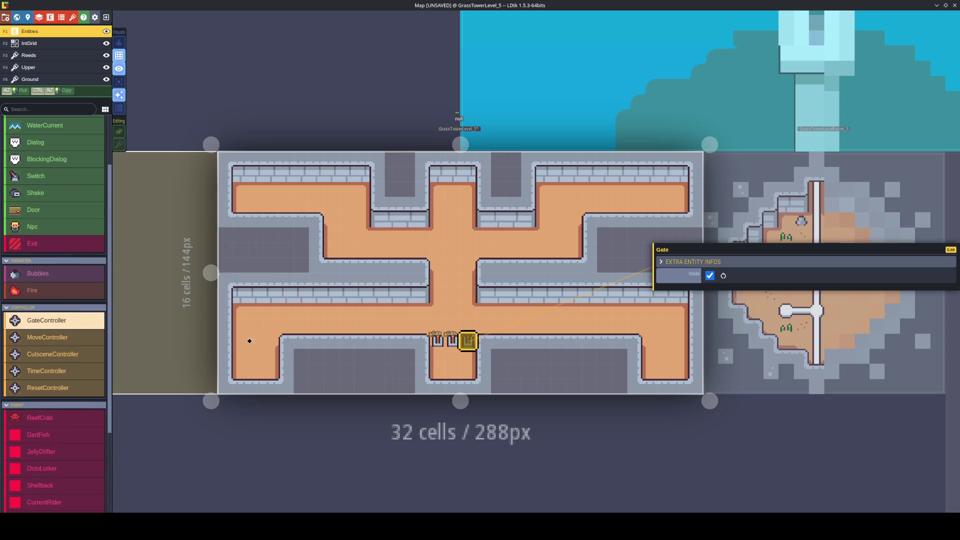
{"action": "left_click", "coordinate": [497, 356]}
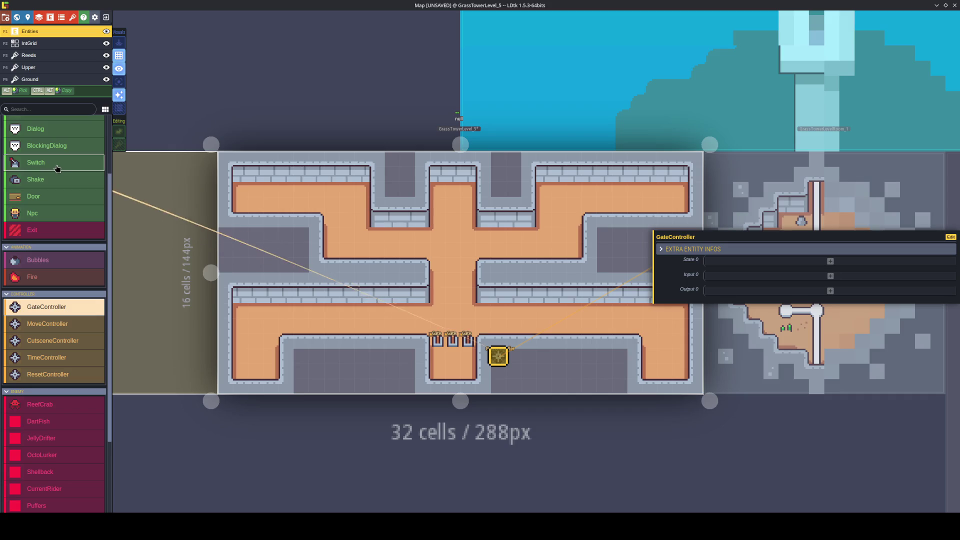
{"action": "key", "text": "Escape"}
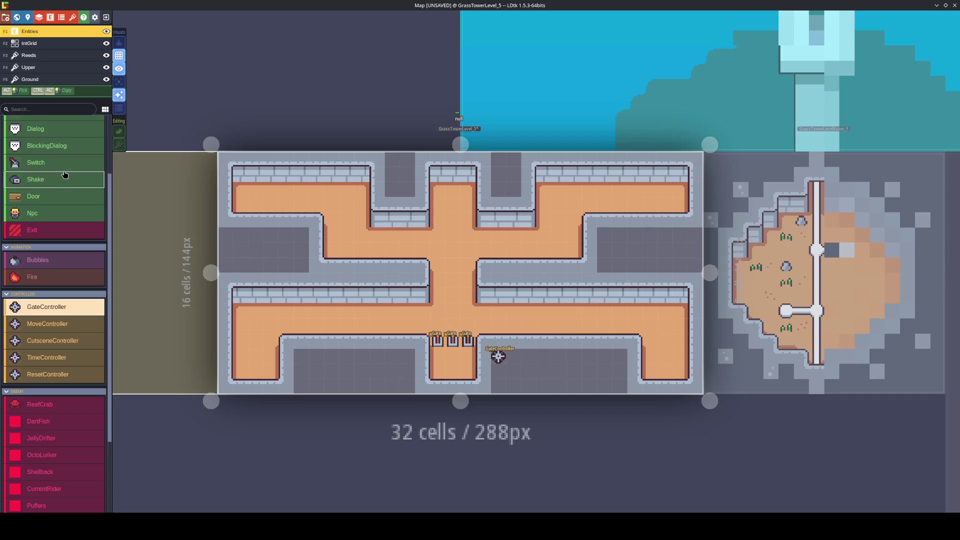
Place Switches in the four outer room corners, with State on for the top-right and bottom-right ones.
{"action": "left_click", "coordinate": [254, 192]}
{"action": "left_click", "coordinate": [667, 187]}
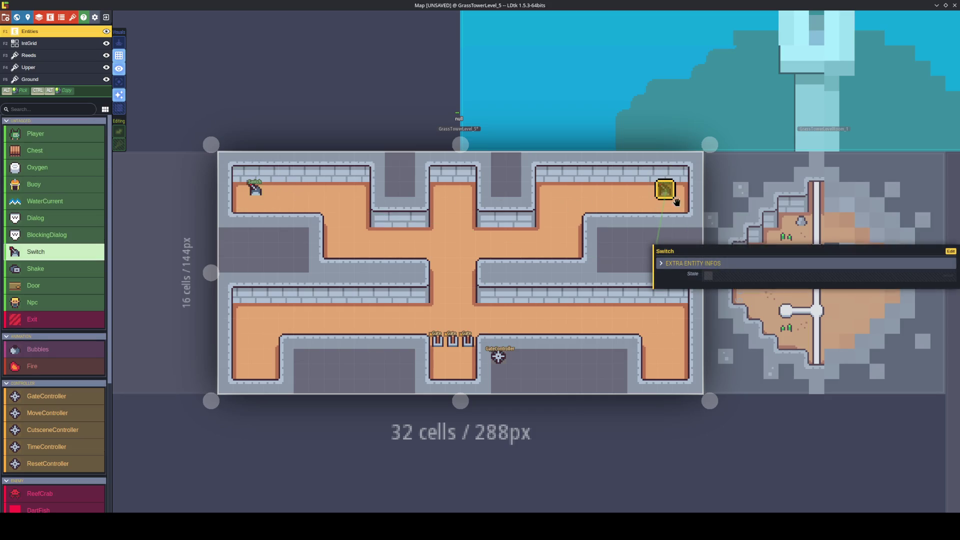
{"action": "left_click", "coordinate": [709, 275]}
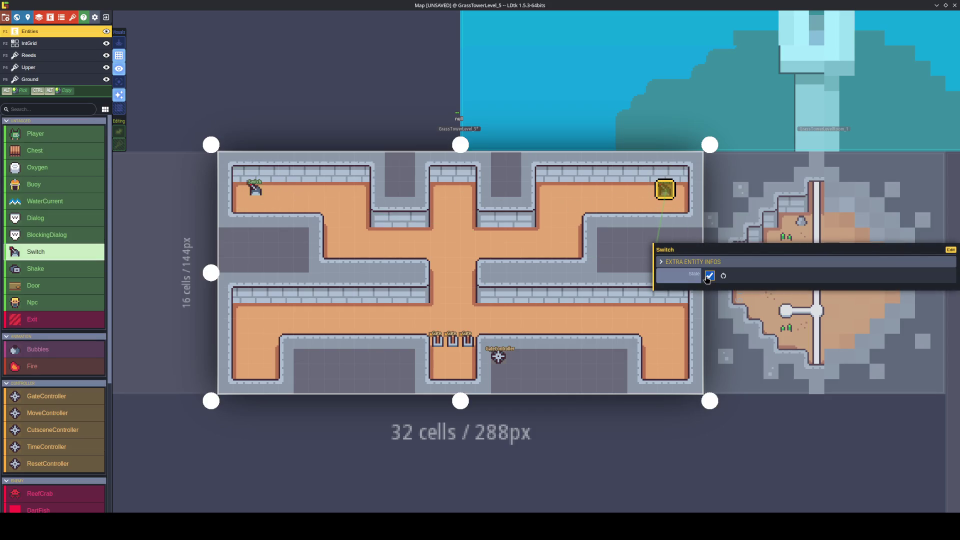
{"action": "left_click", "coordinate": [255, 190]}
{"action": "left_click", "coordinate": [256, 368]}
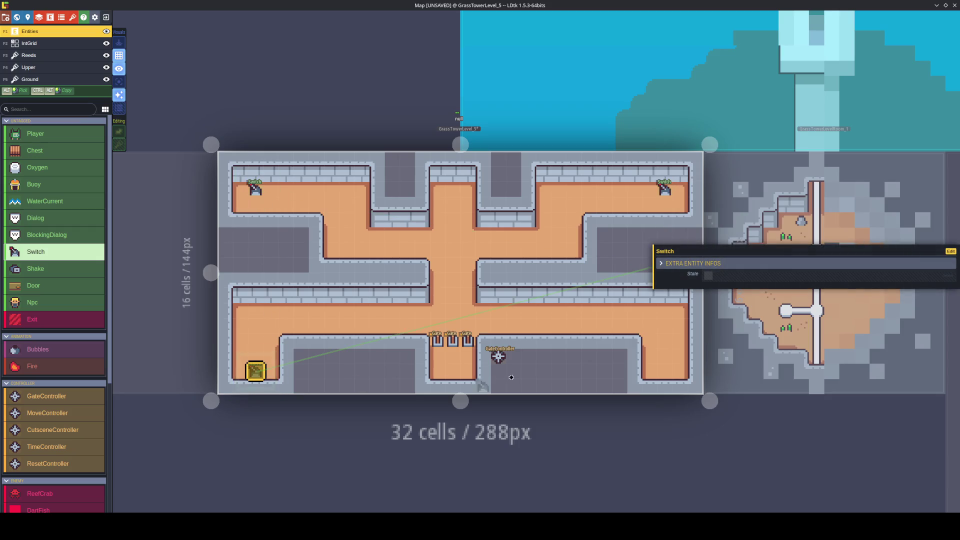
{"action": "left_click", "coordinate": [655, 370]}
{"action": "left_click", "coordinate": [709, 276]}
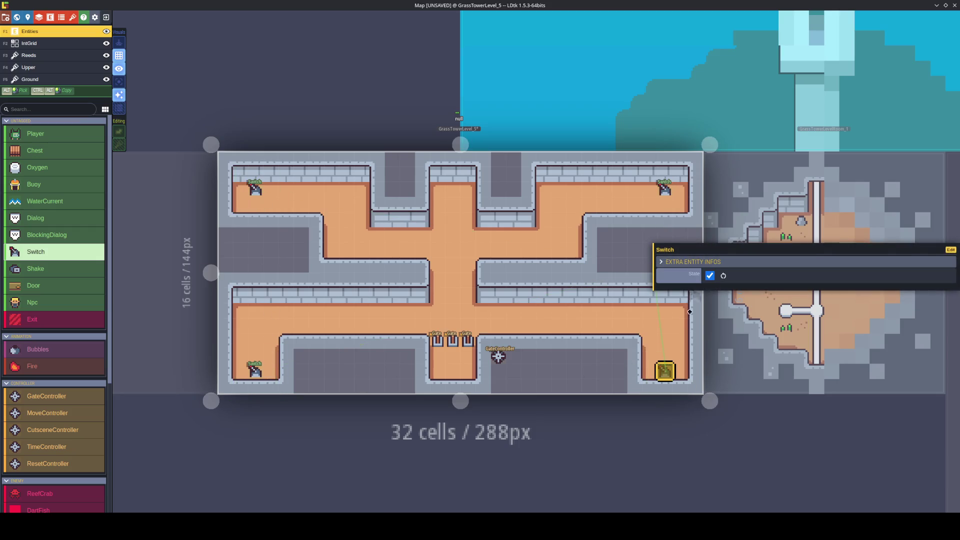
{"action": "left_click", "coordinate": [498, 356]}
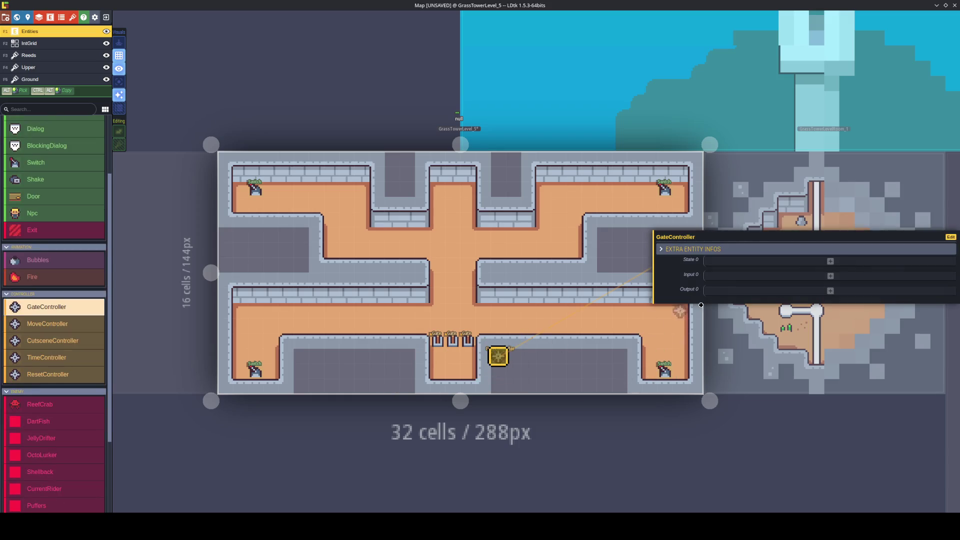
Add four State entries to the GateController.
{"action": "left_click", "coordinate": [735, 261]}
{"action": "left_click", "coordinate": [732, 269]}
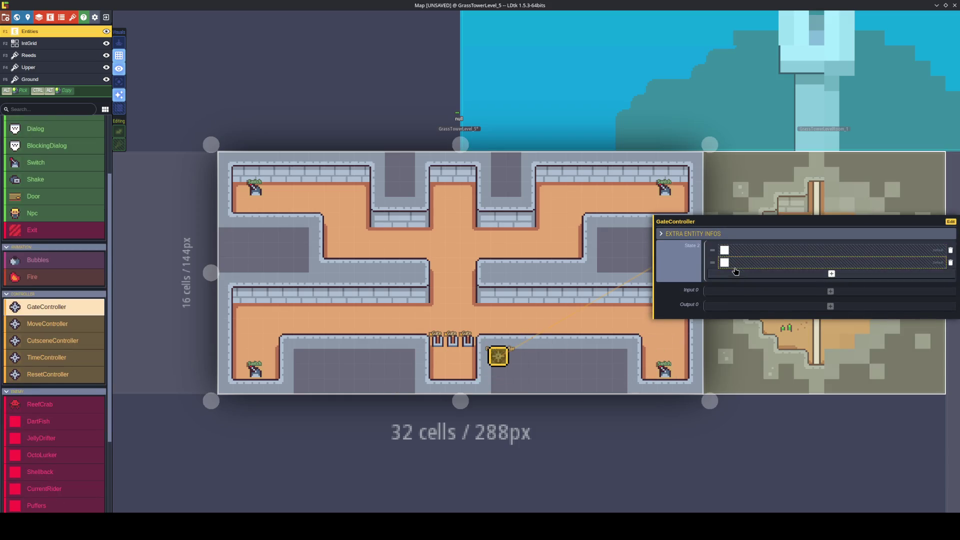
{"action": "left_click", "coordinate": [731, 277]}
{"action": "left_click", "coordinate": [729, 284]}
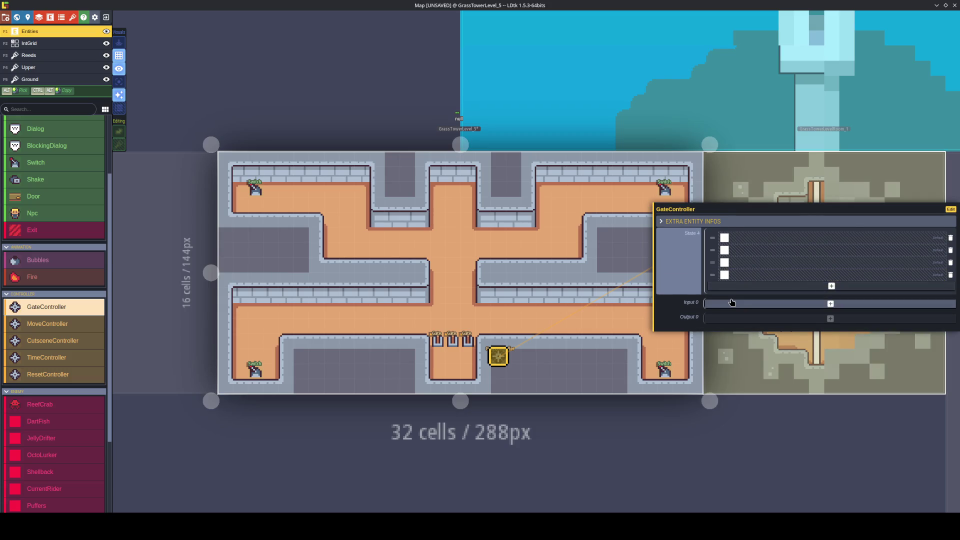
Link the top-left, top-right, bottom-left and bottom-right Switches as the GateController's inputs.
{"action": "left_click", "coordinate": [732, 302]}
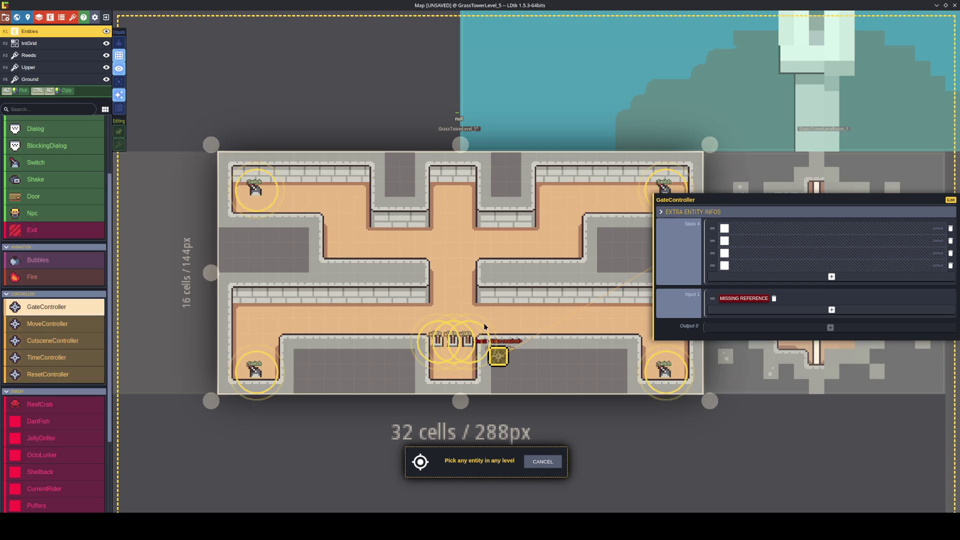
{"action": "left_click", "coordinate": [256, 189]}
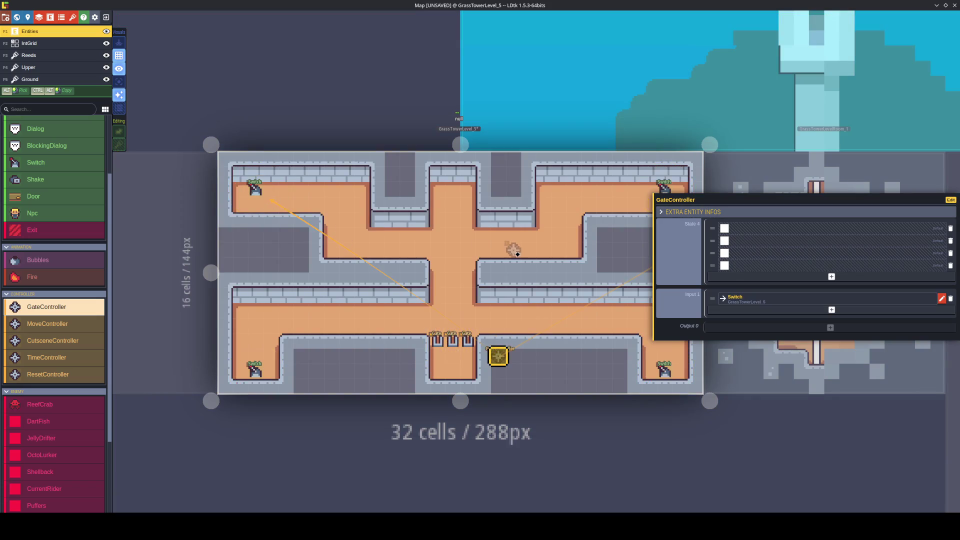
{"action": "left_click", "coordinate": [832, 304]}
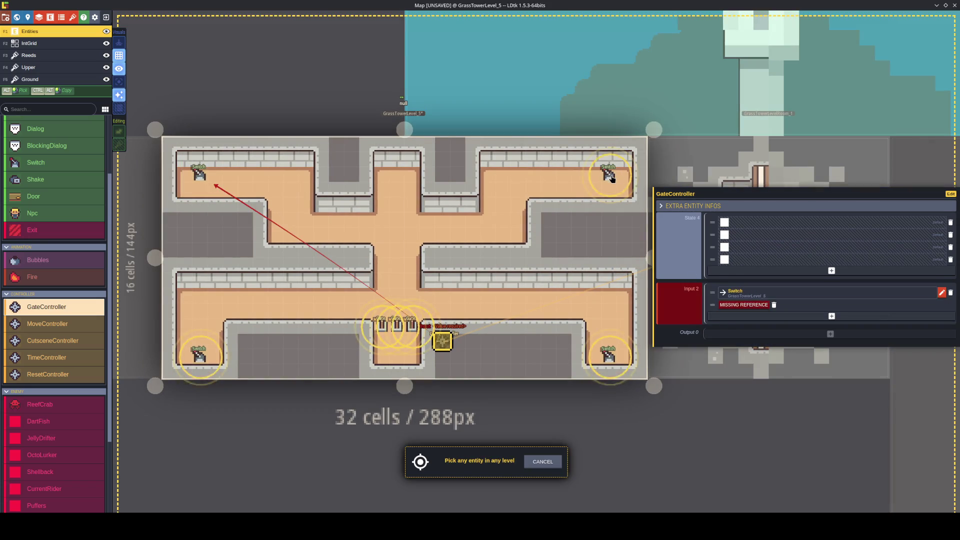
{"action": "left_click", "coordinate": [611, 178]}
{"action": "left_click", "coordinate": [832, 320]}
{"action": "left_click", "coordinate": [199, 357]}
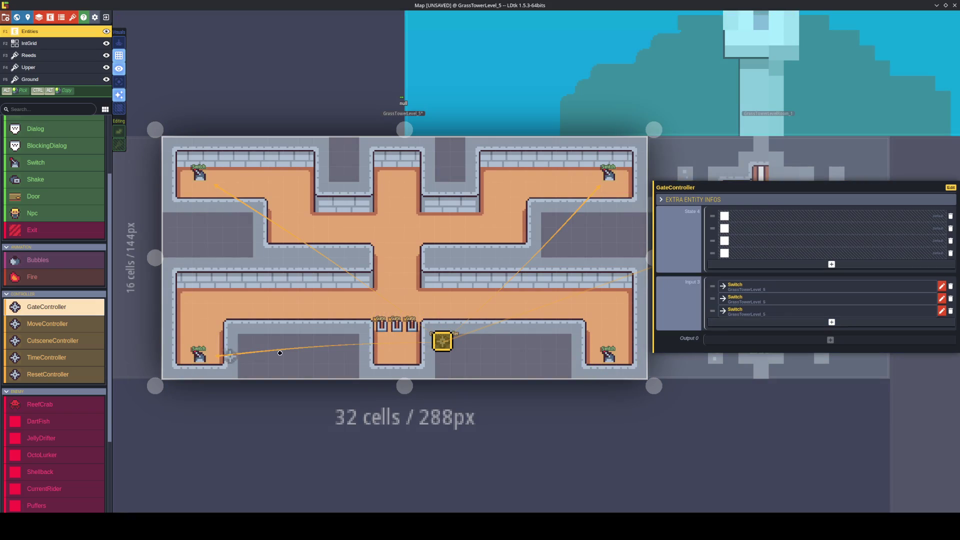
{"action": "left_click", "coordinate": [709, 321]}
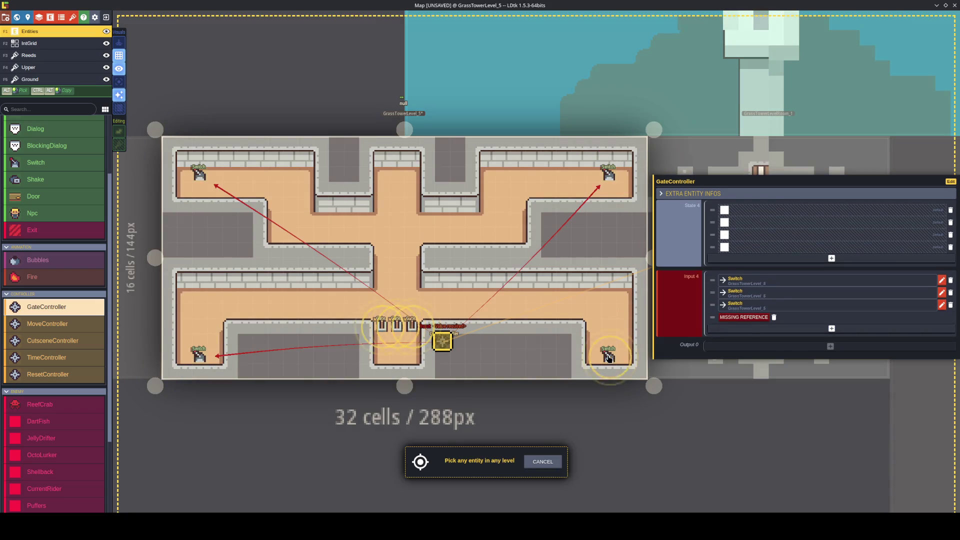
{"action": "left_click", "coordinate": [608, 356]}
Link three Gates as the GateController's outputs and save the project.
{"action": "left_click", "coordinate": [724, 346]}
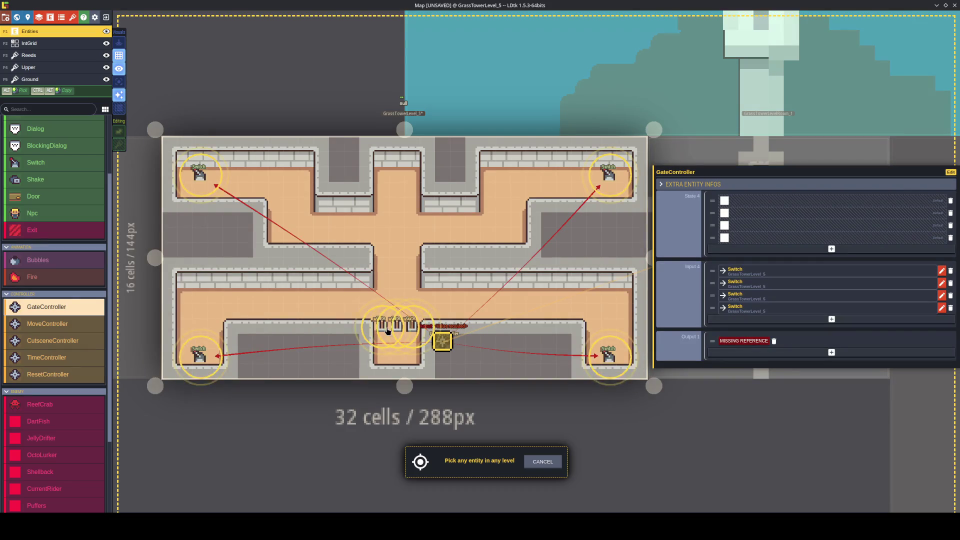
{"action": "left_click", "coordinate": [411, 326]}
{"action": "left_click", "coordinate": [758, 357]}
{"action": "left_click", "coordinate": [381, 325]}
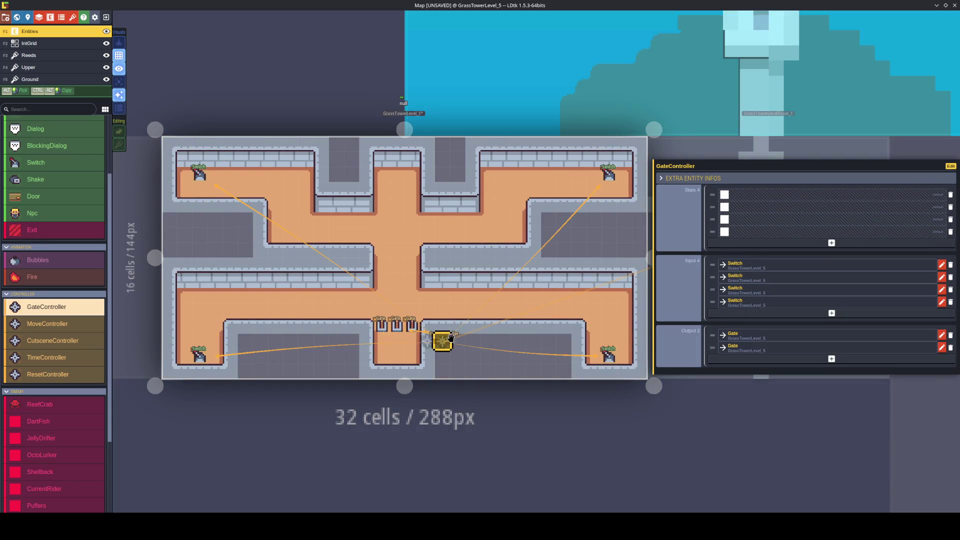
{"action": "left_click", "coordinate": [858, 353]}
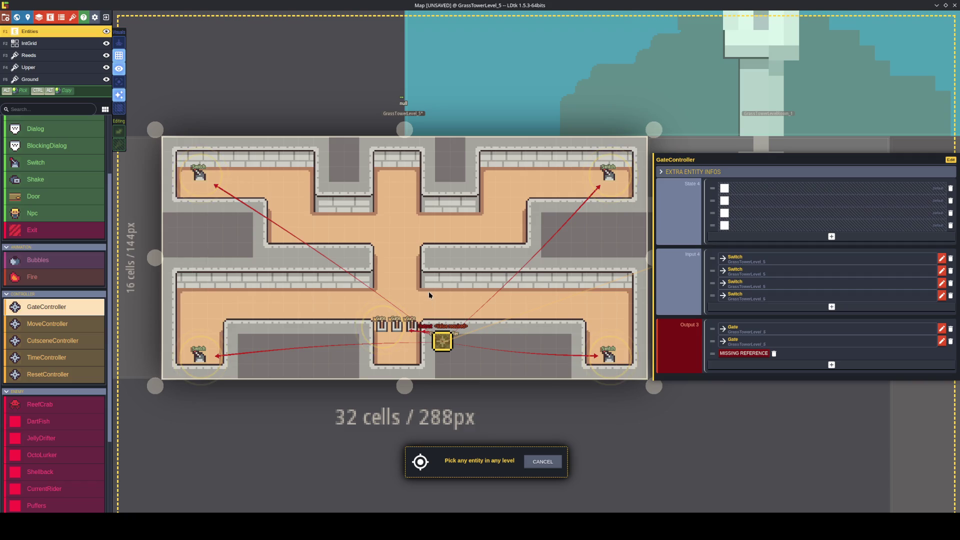
{"action": "left_click", "coordinate": [397, 328]}
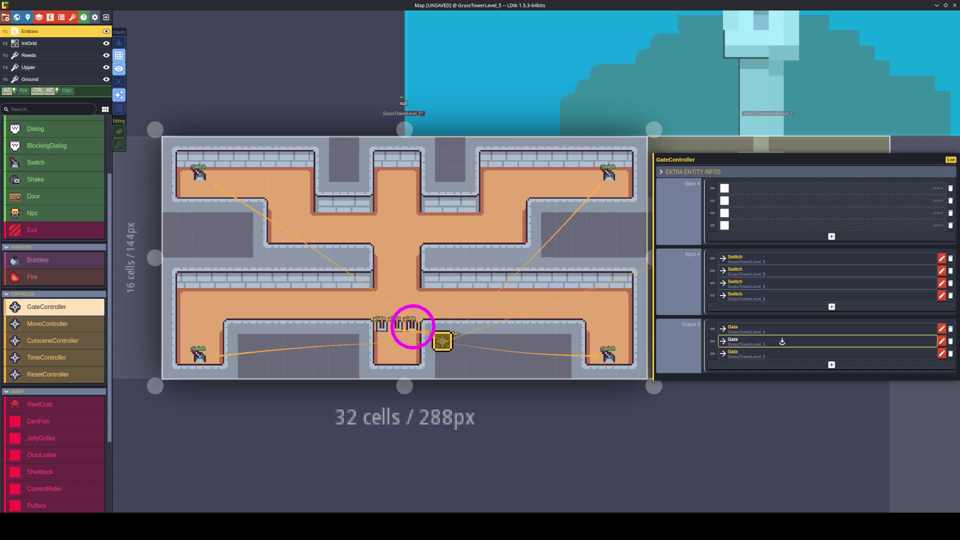
{"action": "key", "text": "ctrl+s"}
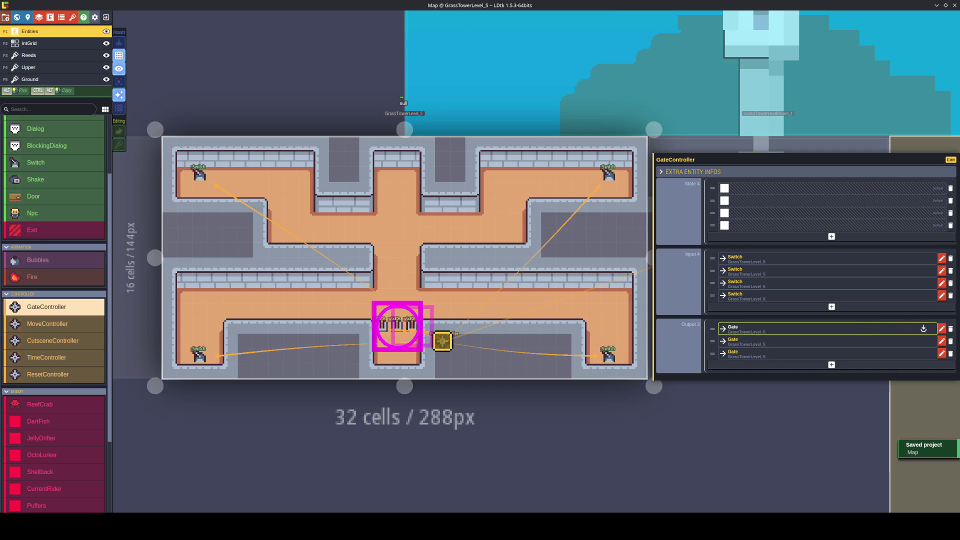
Clear the Gate outputs, relink all three Gates as outputs, and save again.
{"action": "left_click", "coordinate": [951, 336]}
{"action": "left_click", "coordinate": [950, 342]}
{"action": "left_click", "coordinate": [951, 342]}
{"action": "left_click", "coordinate": [831, 340]}
{"action": "left_click", "coordinate": [398, 334]}
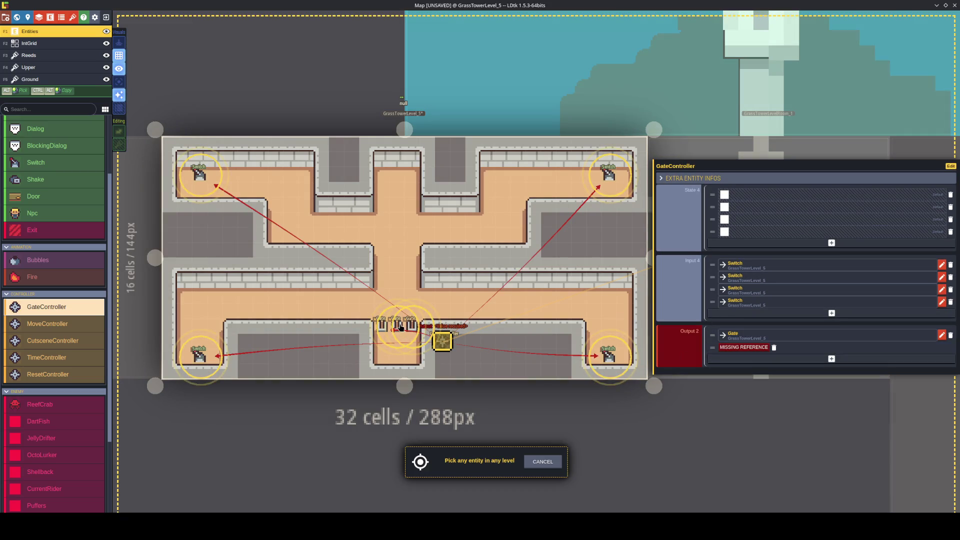
{"action": "left_click", "coordinate": [405, 327]}
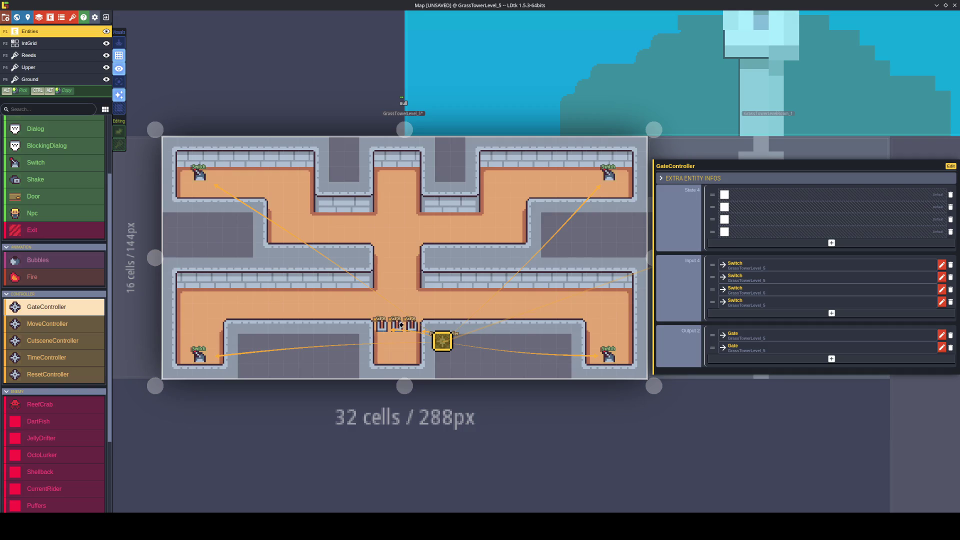
{"action": "left_click", "coordinate": [788, 360]}
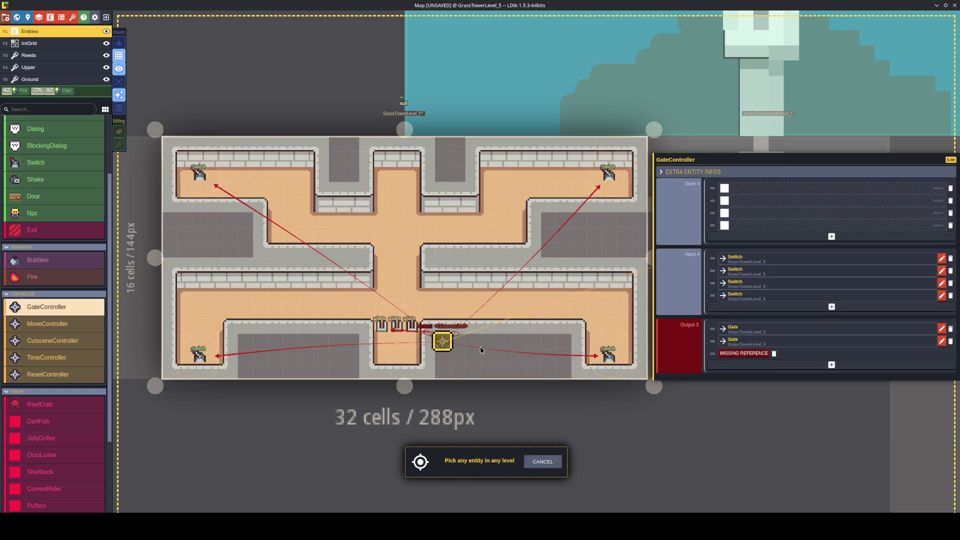
{"action": "left_click", "coordinate": [400, 329]}
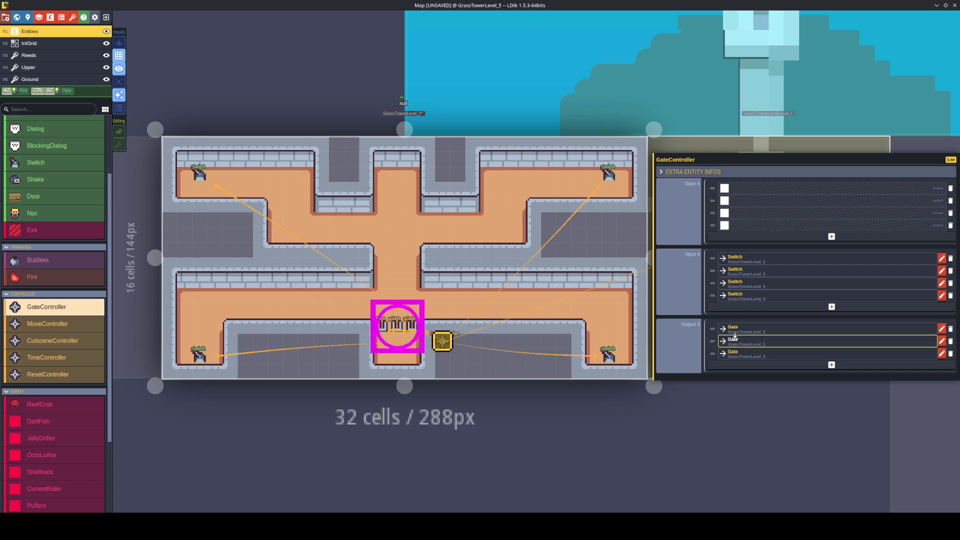
{"action": "key", "text": "ctrl+s"}
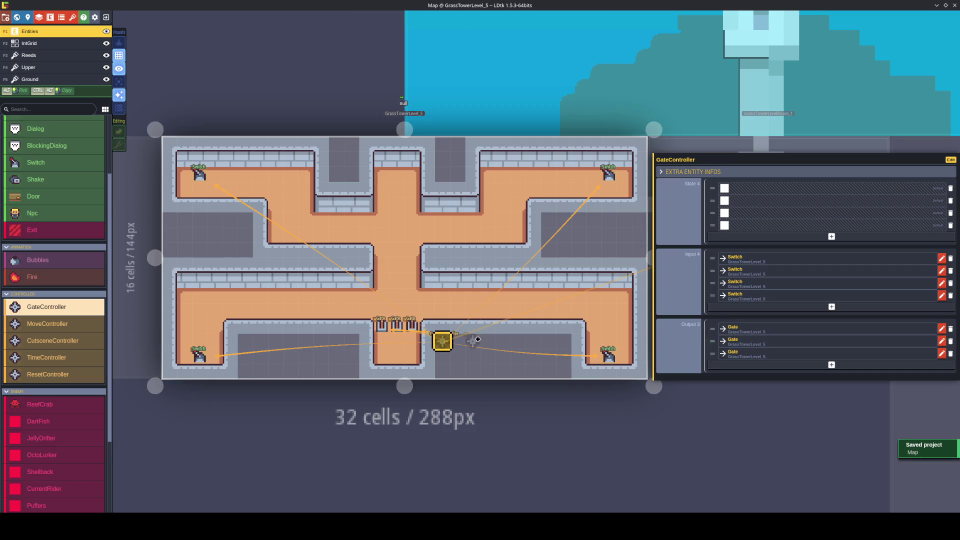
Move the GateController into the centre corridor and place a Player at the top corridor opening.
{"action": "left_click_drag", "start_coordinate": [435, 342], "coordinate": [421, 265]}
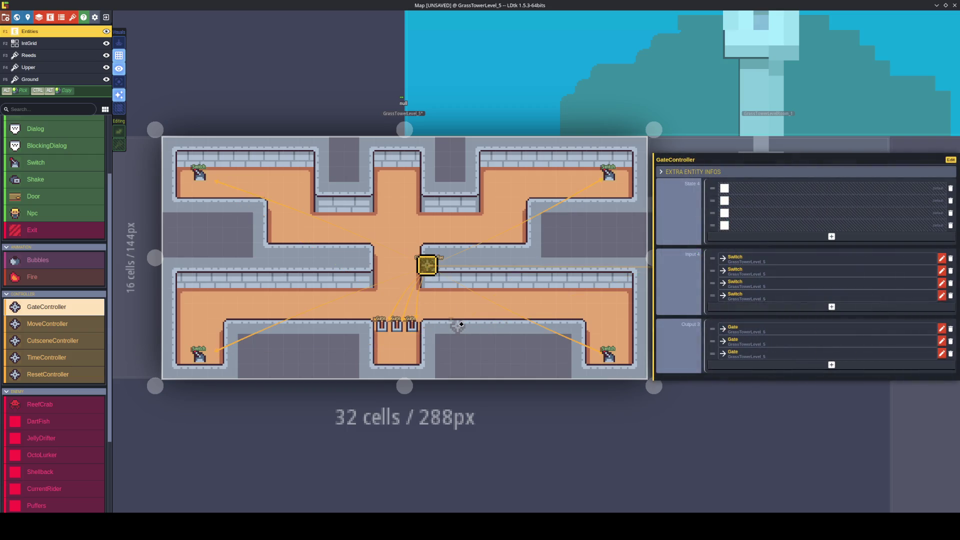
{"action": "left_click_drag", "start_coordinate": [431, 273], "coordinate": [447, 272]}
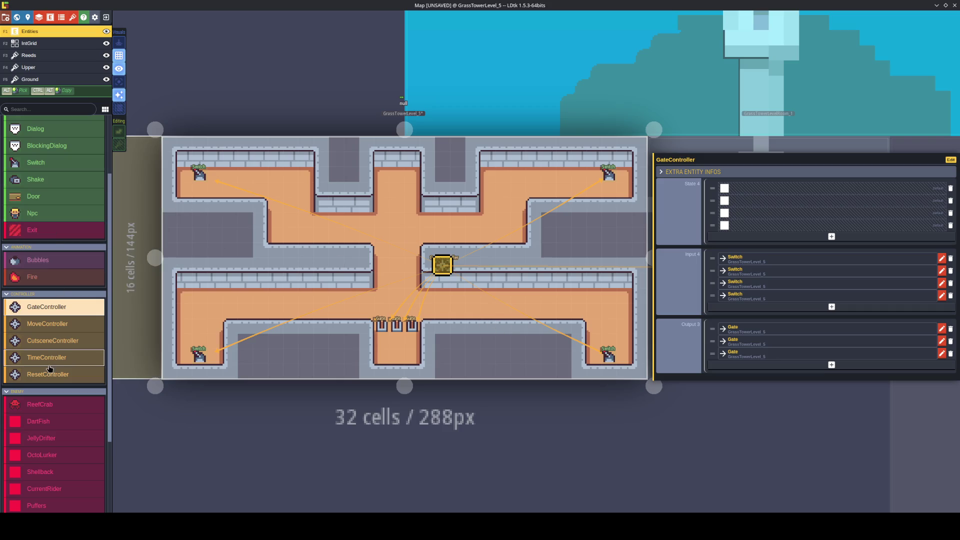
{"action": "scroll", "coordinate": [50, 365], "scroll_direction": "down", "scroll_amount": 3}
{"action": "scroll", "coordinate": [50, 367], "scroll_direction": "up", "scroll_amount": 5}
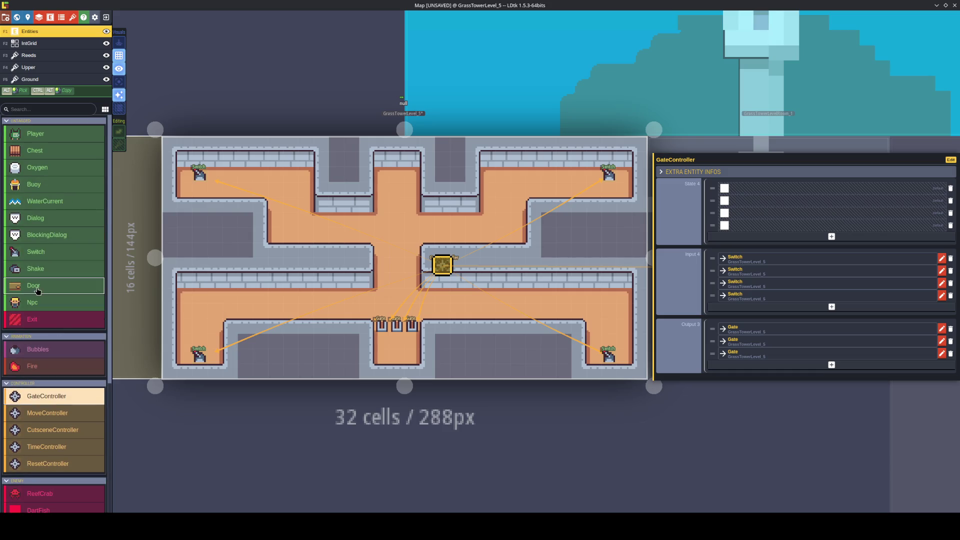
{"action": "left_click", "coordinate": [35, 134]}
{"action": "left_click", "coordinate": [396, 169]}
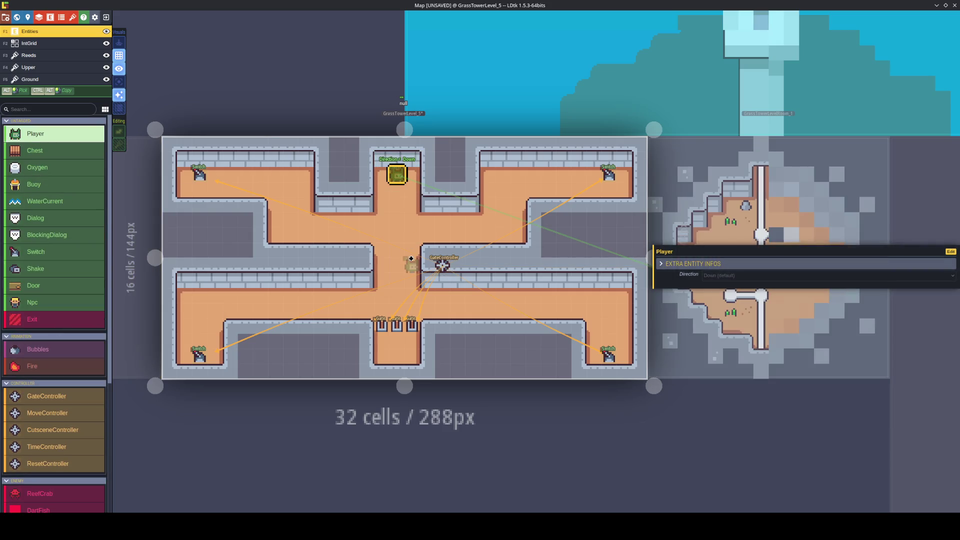
{"action": "left_click", "coordinate": [30, 43]}
Paint Collision cells along the top-left wall and the bottom wall sections.
{"action": "left_click", "coordinate": [37, 131]}
{"action": "mouse_move", "coordinate": [475, 206]}
{"action": "left_mouse_down"}
{"action": "mouse_move", "coordinate": [425, 204]}
{"action": "mouse_move", "coordinate": [425, 170]}
{"action": "mouse_move", "coordinate": [380, 158]}
{"action": "mouse_move", "coordinate": [350, 205]}
{"action": "mouse_move", "coordinate": [300, 159]}
{"action": "mouse_move", "coordinate": [171, 158]}
{"action": "mouse_move", "coordinate": [172, 204]}
{"action": "mouse_move", "coordinate": [265, 204]}
{"action": "mouse_move", "coordinate": [262, 234]}
{"action": "mouse_move", "coordinate": [370, 254]}
{"action": "mouse_move", "coordinate": [366, 281]}
{"action": "mouse_move", "coordinate": [170, 280]}
{"action": "mouse_move", "coordinate": [168, 368]}
{"action": "mouse_move", "coordinate": [231, 370]}
{"action": "mouse_move", "coordinate": [224, 335]}
{"action": "mouse_move", "coordinate": [364, 329]}
{"action": "left_mouse_up"}
{"action": "left_click_drag", "start_coordinate": [366, 325], "coordinate": [366, 373]}
{"action": "left_click_drag", "start_coordinate": [427, 371], "coordinate": [427, 325]}
{"action": "mouse_move", "coordinate": [428, 325]}
{"action": "left_mouse_down"}
{"action": "mouse_move", "coordinate": [581, 326]}
{"action": "mouse_move", "coordinate": [578, 374]}
{"action": "left_mouse_up"}
{"action": "left_click_drag", "start_coordinate": [576, 372], "coordinate": [628, 374]}
Paint Collision along the right and middle wall sections, then save the project.
{"action": "mouse_move", "coordinate": [640, 372]}
{"action": "left_mouse_down"}
{"action": "mouse_move", "coordinate": [640, 274]}
{"action": "mouse_move", "coordinate": [641, 290]}
{"action": "left_mouse_up"}
{"action": "left_click_drag", "start_coordinate": [640, 280], "coordinate": [425, 280]}
{"action": "mouse_move", "coordinate": [424, 274]}
{"action": "left_mouse_down"}
{"action": "mouse_move", "coordinate": [425, 248]}
{"action": "mouse_move", "coordinate": [531, 252]}
{"action": "left_mouse_up"}
{"action": "left_click_drag", "start_coordinate": [531, 252], "coordinate": [531, 205]}
{"action": "mouse_move", "coordinate": [532, 205]}
{"action": "left_mouse_down"}
{"action": "mouse_move", "coordinate": [642, 206]}
{"action": "mouse_move", "coordinate": [640, 170]}
{"action": "mouse_move", "coordinate": [468, 156]}
{"action": "mouse_move", "coordinate": [473, 195]}
{"action": "left_mouse_up"}
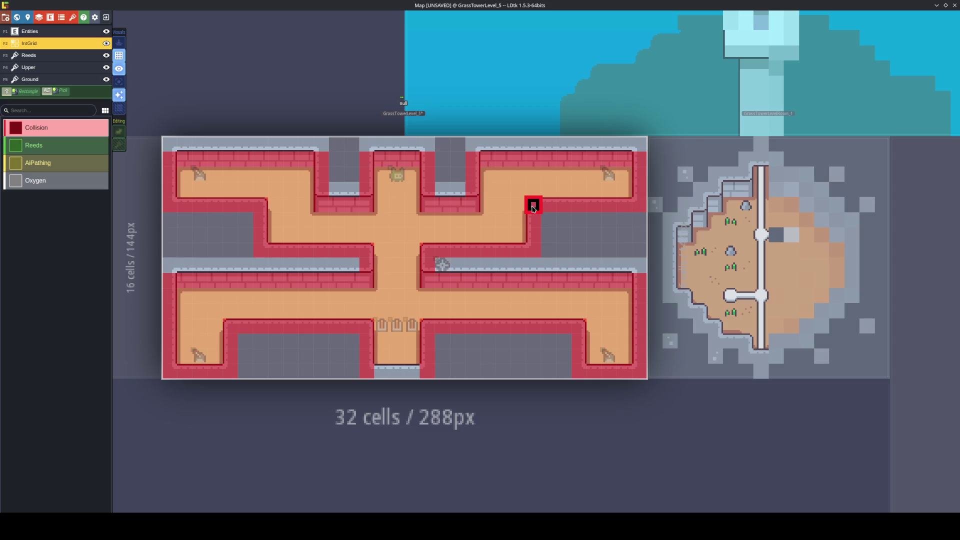
{"action": "key", "text": "ctrl+s"}
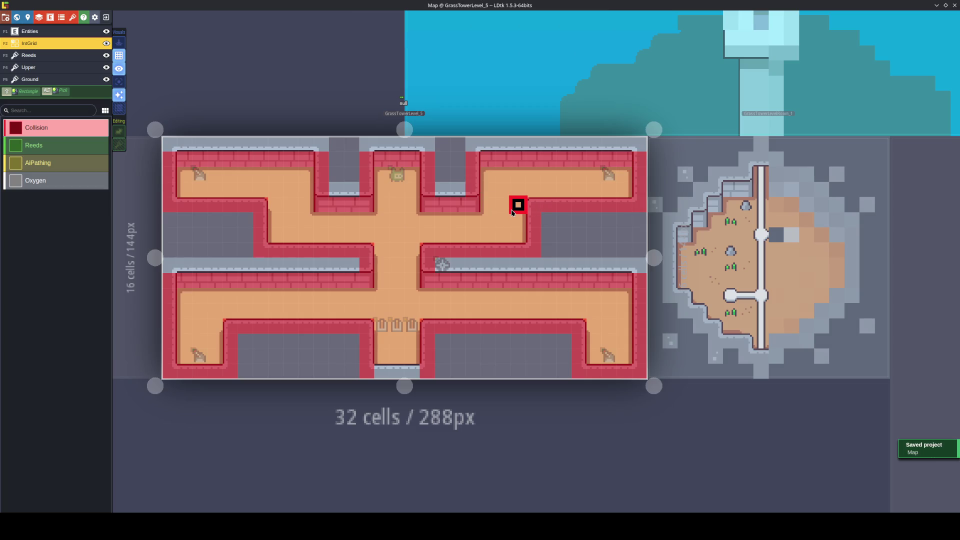
On the Ground layer, erase the corridor-bottom stones and pick a horizontally mirrored edge tile.
{"action": "left_click", "coordinate": [395, 371], "text": "alt"}
{"action": "right_click", "coordinate": [400, 373]}
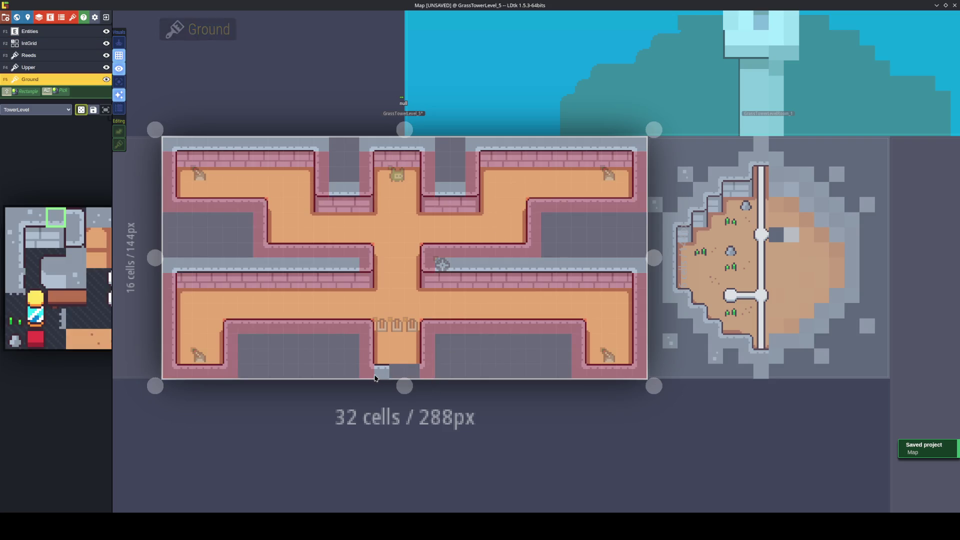
{"action": "mouse_move", "coordinate": [62, 275]}
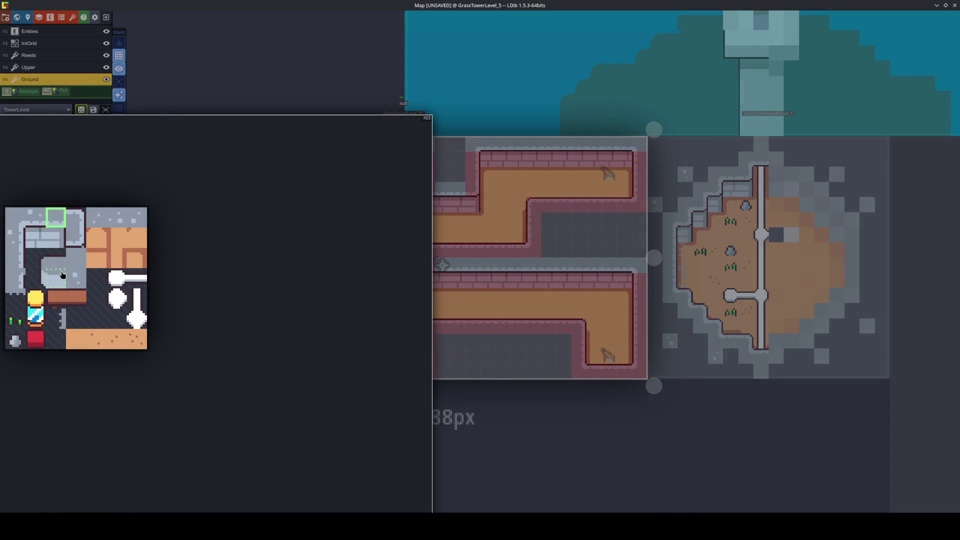
{"action": "left_click_drag", "start_coordinate": [31, 261], "coordinate": [15, 260]}
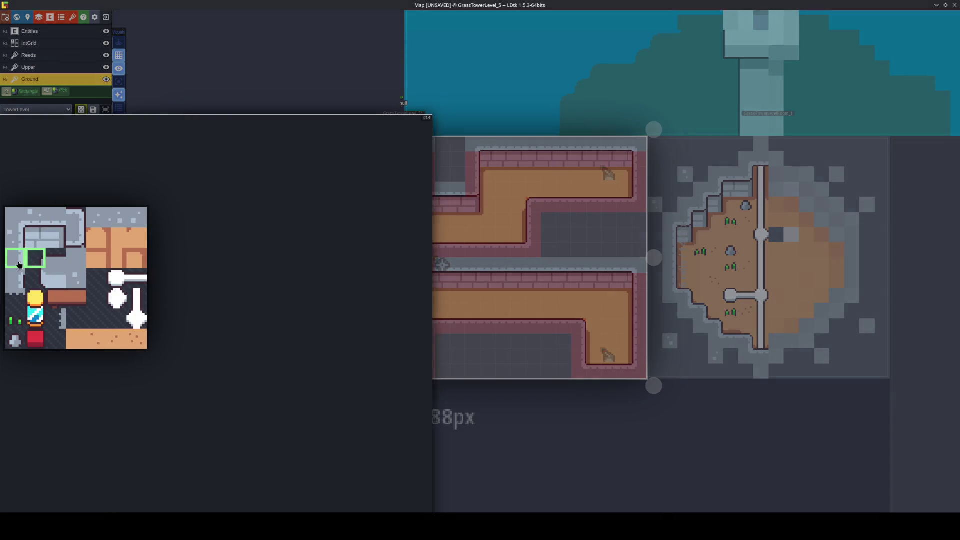
{"action": "left_click", "coordinate": [15, 258]}
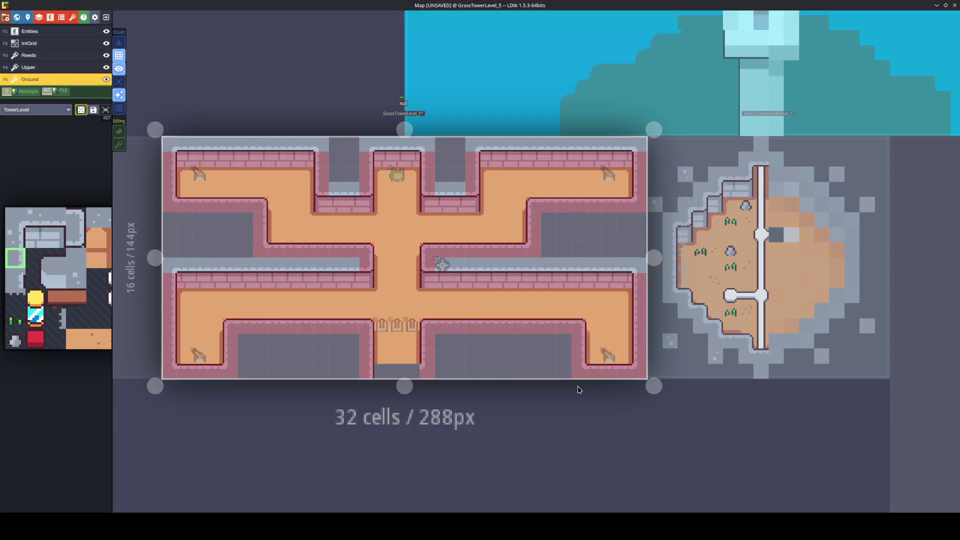
{"action": "key", "text": "x"}
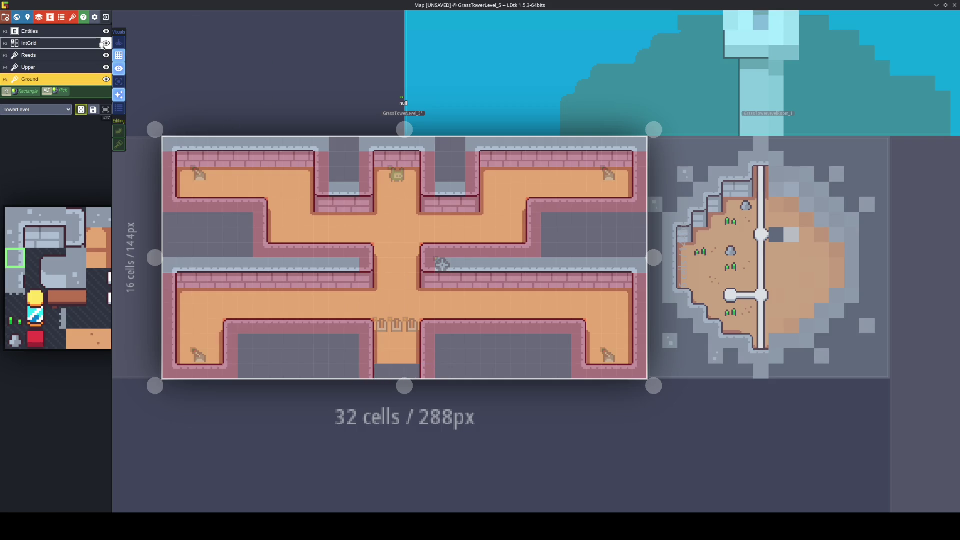
Hide the IntGrid collision overlay and pick a mirrored floor tile from the level.
{"action": "left_click", "coordinate": [106, 44]}
{"action": "left_click", "coordinate": [396, 353], "text": "alt"}
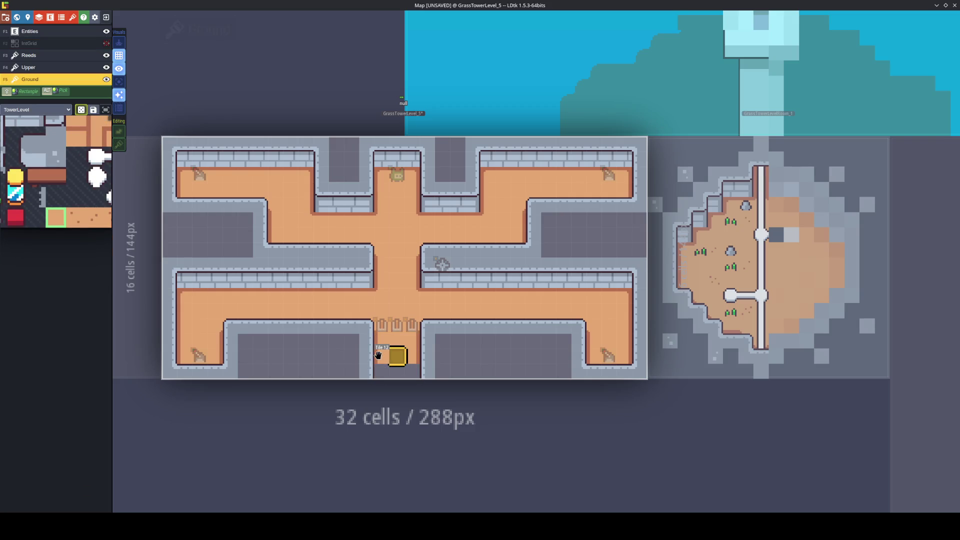
{"action": "key", "text": "x"}
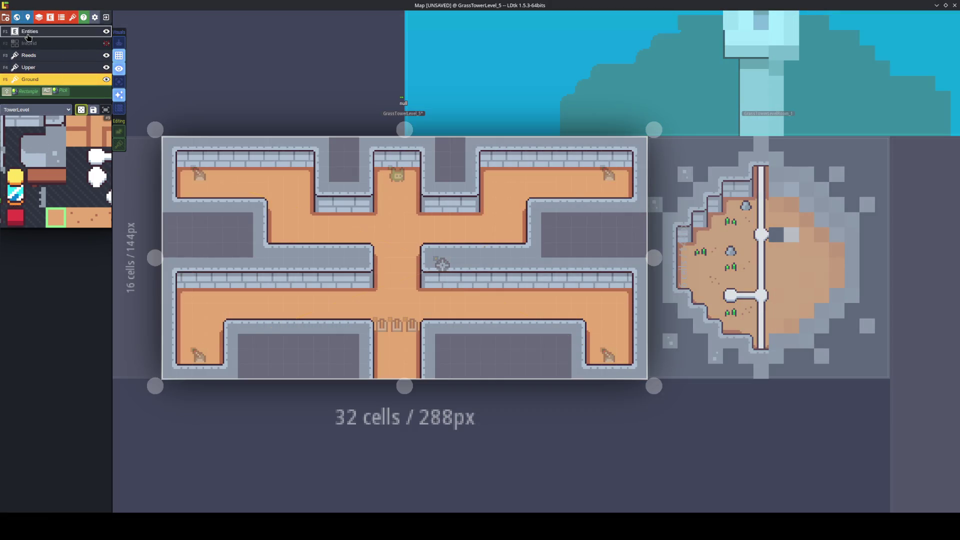
{"action": "left_click", "coordinate": [28, 31]}
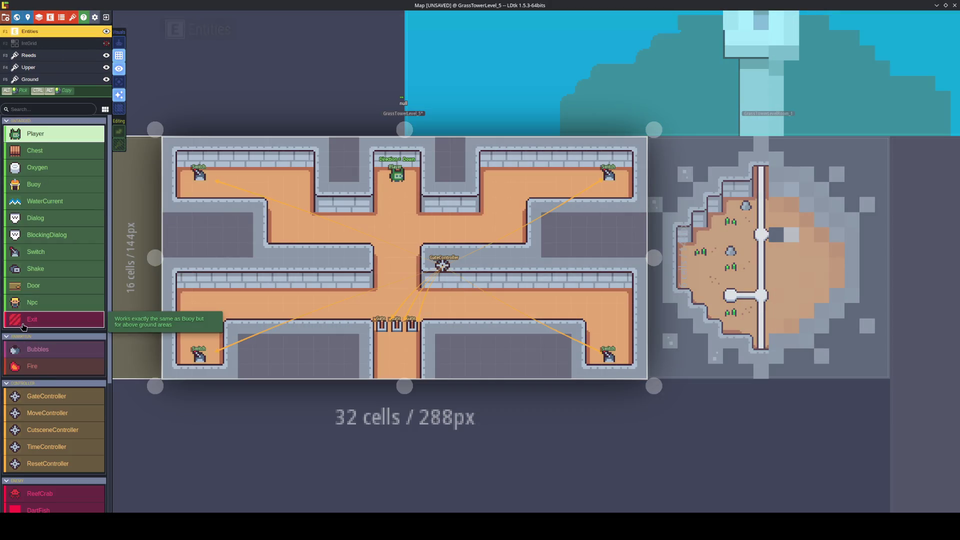
Place an Exit entity at the centre corridor bottom, stretched to the corridor width, and save.
{"action": "left_click", "coordinate": [32, 310]}
{"action": "left_click", "coordinate": [381, 371]}
{"action": "left_click_drag", "start_coordinate": [395, 372], "coordinate": [426, 373]}
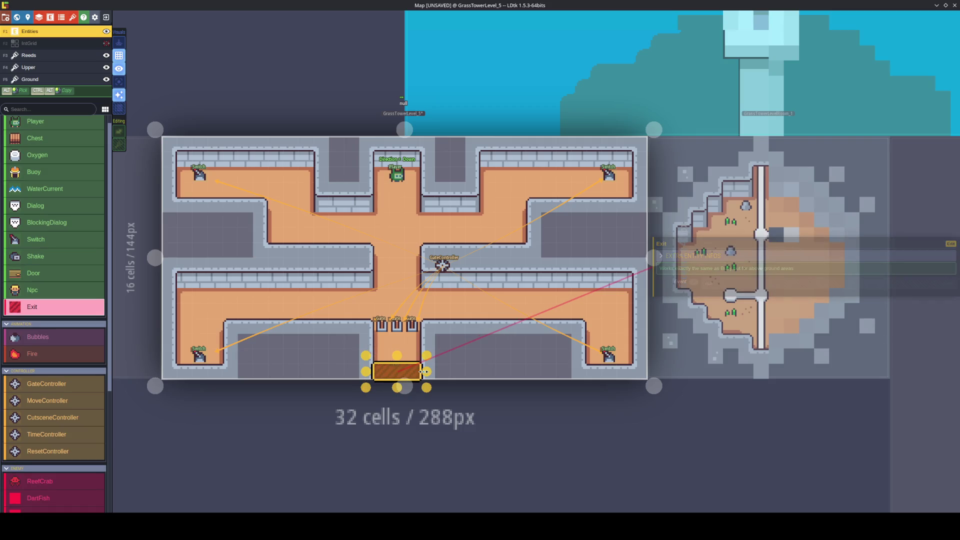
{"action": "key", "text": "ctrl+s"}
Move the three Gates down one cell and save the project.
{"action": "mouse_move", "coordinate": [411, 326]}
{"action": "left_mouse_down"}
{"action": "mouse_move", "coordinate": [411, 340]}
{"action": "mouse_move", "coordinate": [382, 351]}
{"action": "left_mouse_up"}
{"action": "key", "text": "Escape"}
{"action": "key", "text": "ctrl+s"}
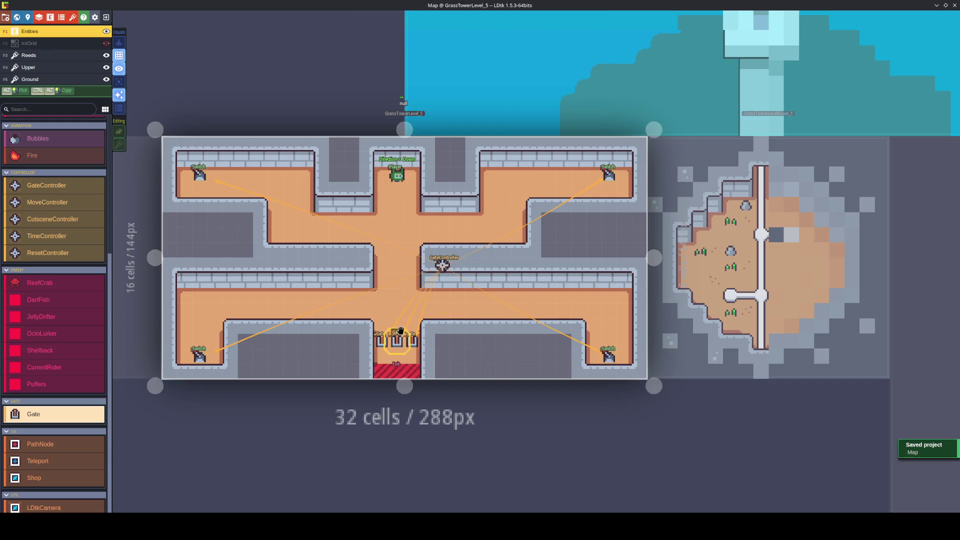
{"action": "left_click", "coordinate": [445, 267]}
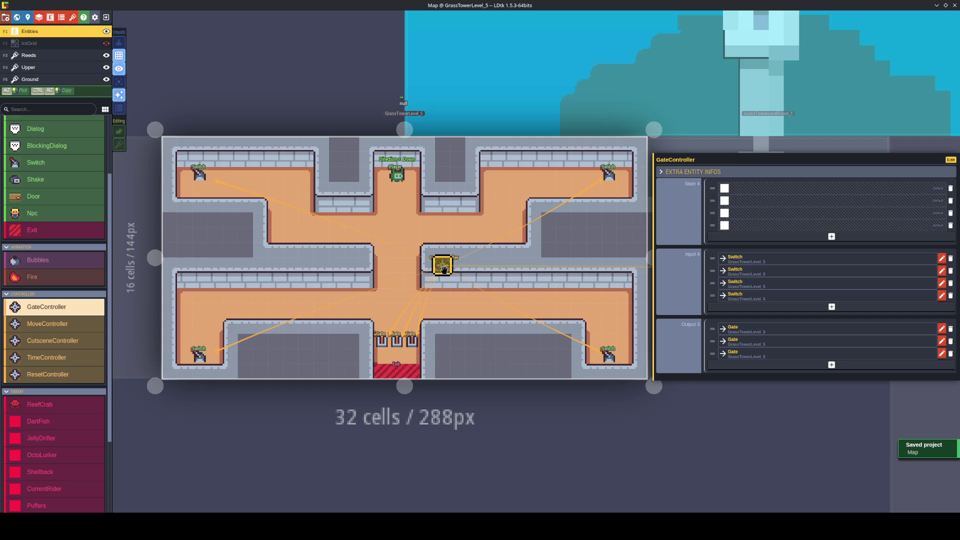
Tick the GateController's first and third State entries, then toggle the top-right Switch's State on and off.
{"action": "left_click", "coordinate": [723, 188]}
{"action": "left_click", "coordinate": [725, 212]}
{"action": "left_click", "coordinate": [199, 174]}
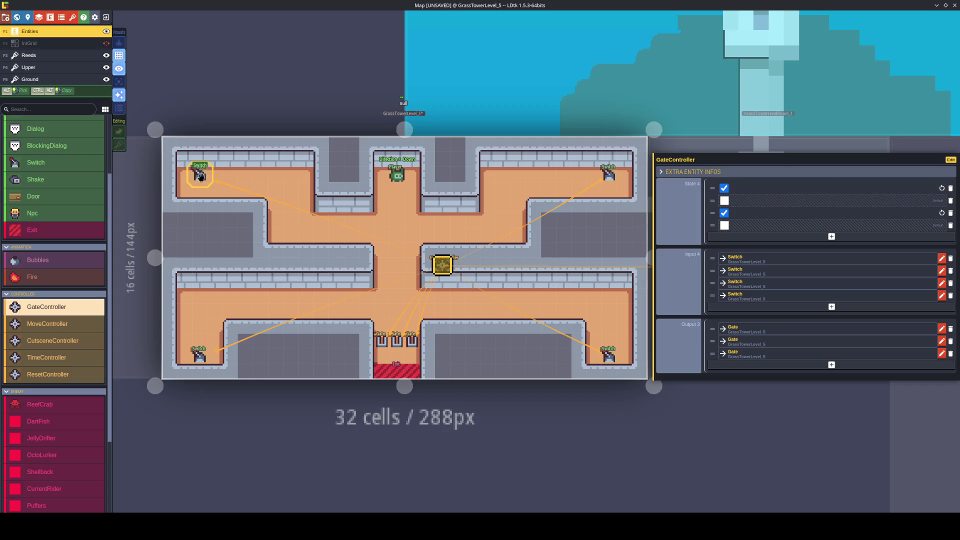
{"action": "left_click", "coordinate": [609, 175]}
{"action": "left_click", "coordinate": [709, 275]}
{"action": "left_click", "coordinate": [723, 276]}
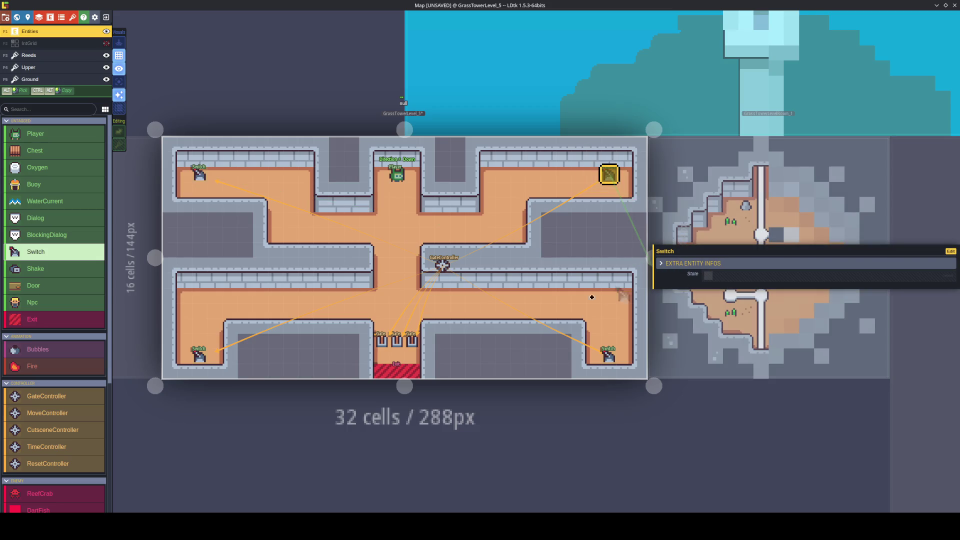
Toggle the bottom-right Switch's State on and back off, and save the project.
{"action": "left_click", "coordinate": [213, 356]}
{"action": "left_click", "coordinate": [609, 356]}
{"action": "left_click", "coordinate": [709, 275]}
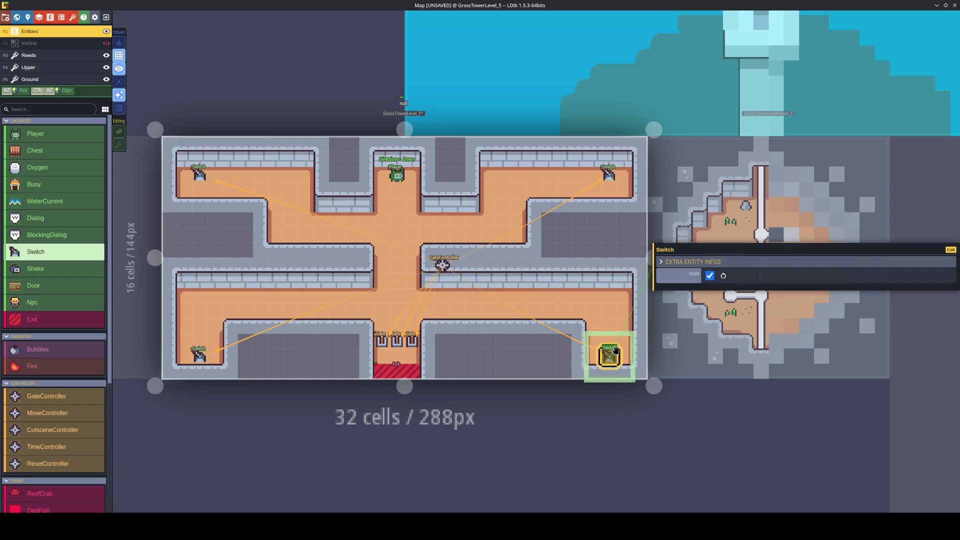
{"action": "left_click", "coordinate": [723, 275]}
{"action": "key", "text": "ctrl+s"}
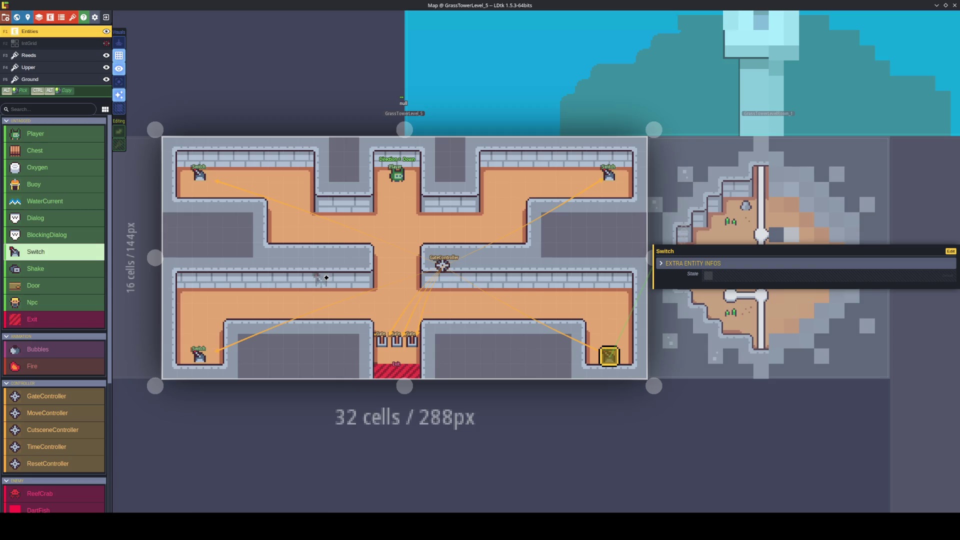
Paint a dotted floor decoration tile from the Ground tileset in the lower-right room.
{"action": "left_click", "coordinate": [50, 79]}
{"action": "left_click_drag", "start_coordinate": [170, 322], "coordinate": [178, 325]}
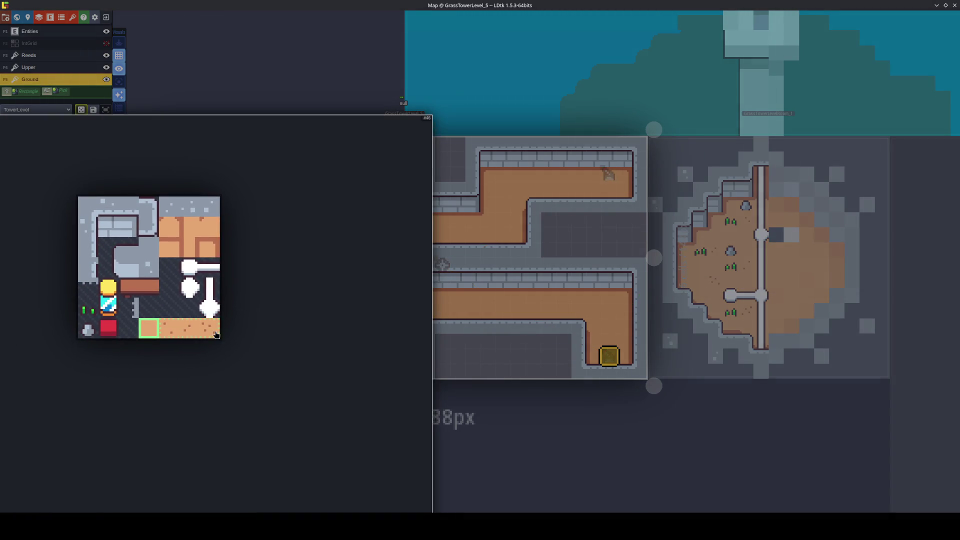
{"action": "left_click", "coordinate": [216, 334]}
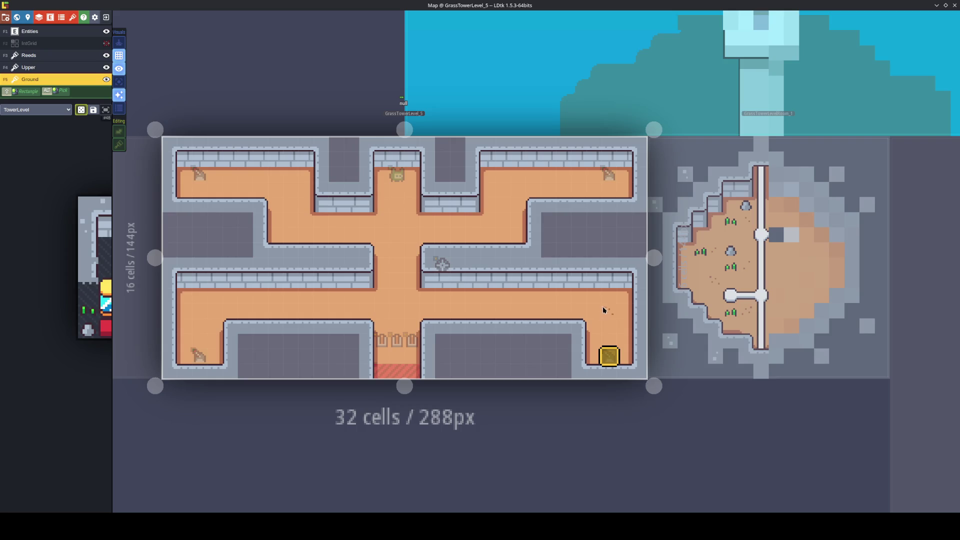
{"action": "left_click", "coordinate": [603, 338]}
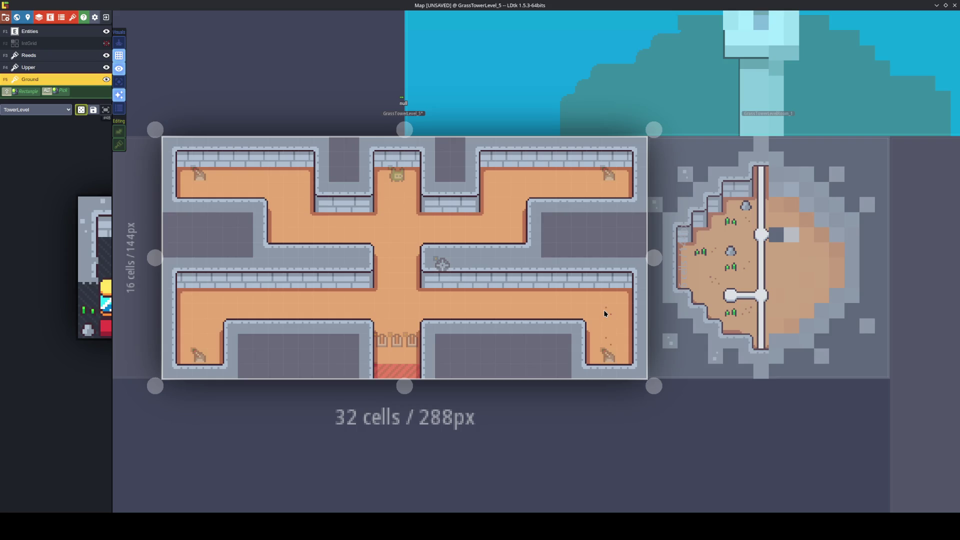
Paint dotted tiles on the floor, then reed tufts on the Reeds layer.
{"action": "left_click", "coordinate": [575, 313]}
{"action": "left_click", "coordinate": [558, 313]}
{"action": "key", "text": "F3"}
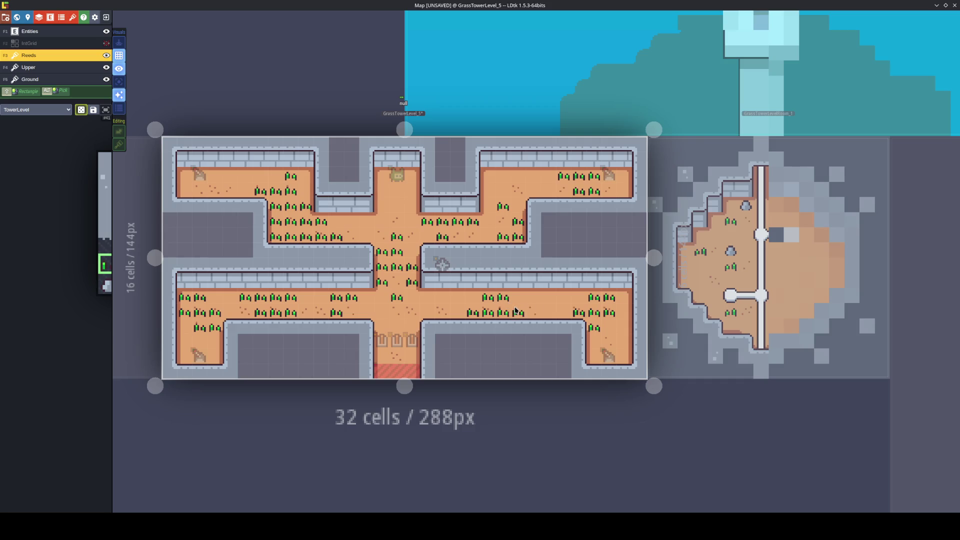
{"action": "key", "text": "F5"}
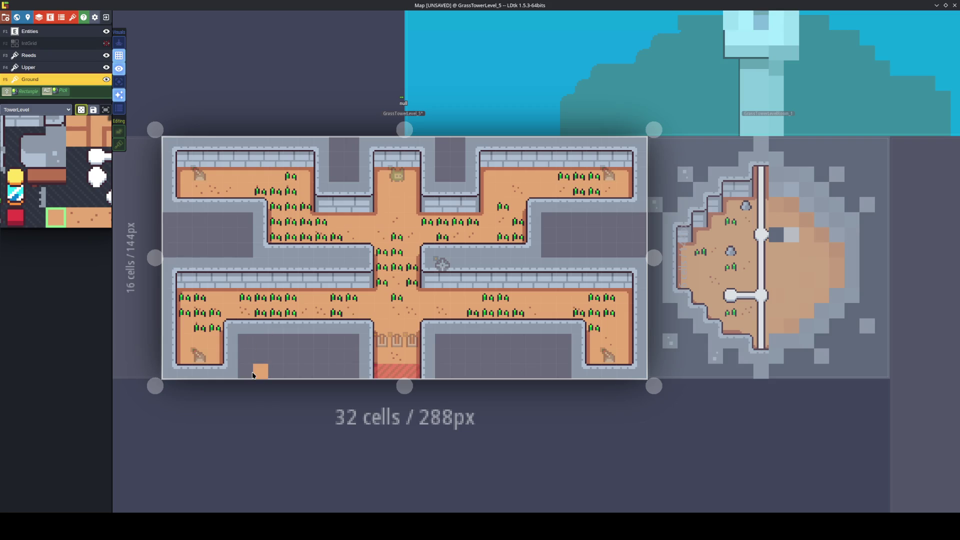
Save, then paint a corridor floor tile, erase a misplaced tile, and save again.
{"action": "scroll", "coordinate": [253, 375], "scroll_direction": "up", "scroll_amount": 3}
{"action": "key", "text": "ctrl+s"}
{"action": "scroll", "coordinate": [350, 329], "scroll_direction": "down", "scroll_amount": 2}
{"action": "left_click_drag", "start_coordinate": [351, 330], "coordinate": [342, 360]}
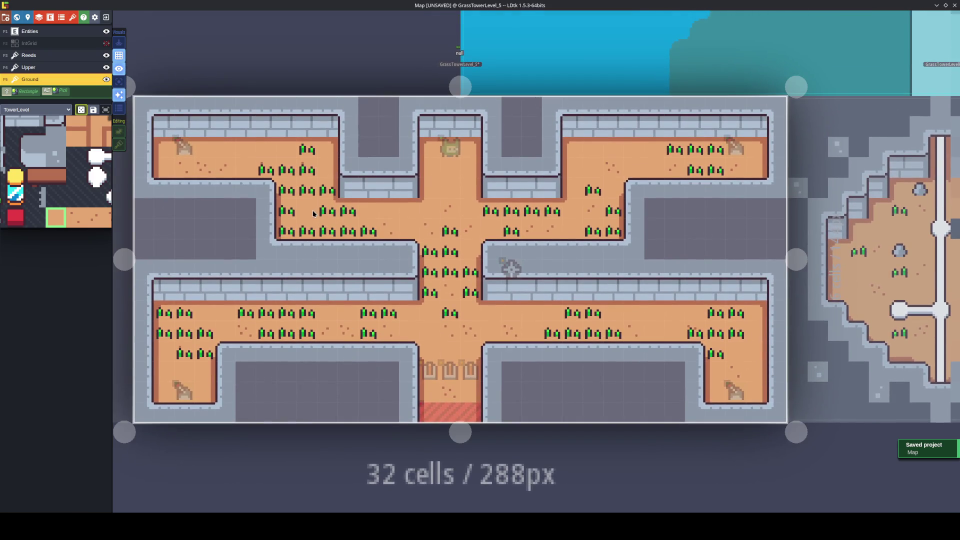
{"action": "left_click", "coordinate": [313, 214]}
{"action": "right_click", "coordinate": [307, 190]}
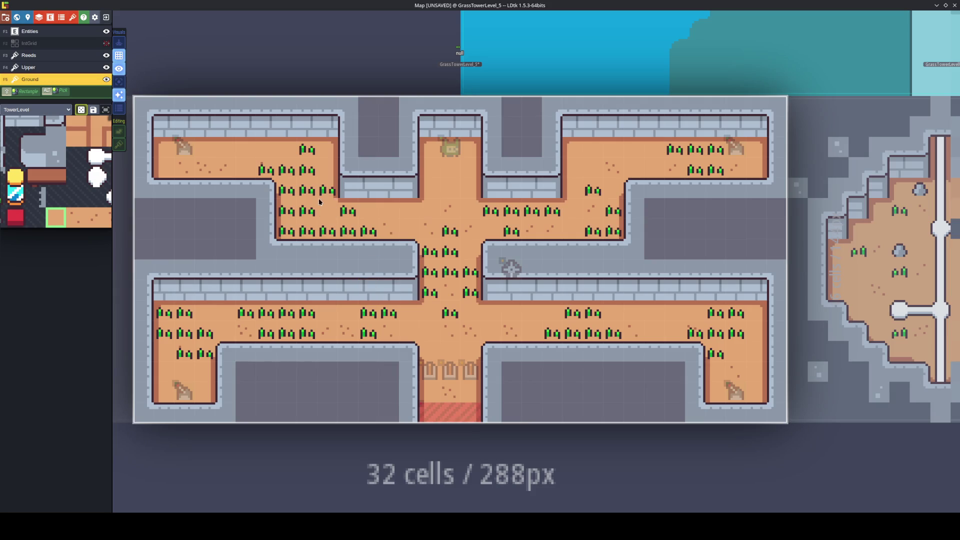
{"action": "key", "text": "ctrl+s"}
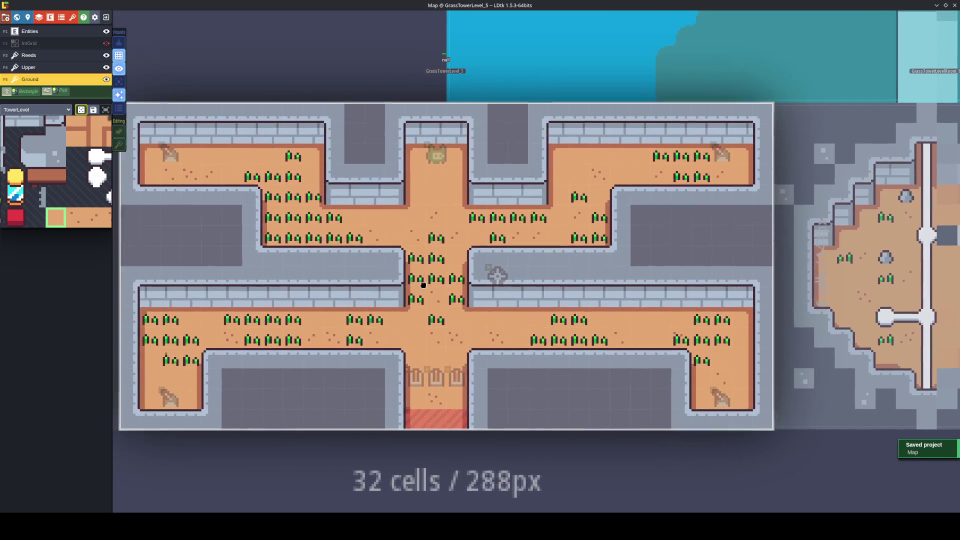
On the IntGrid layer, mark the upper-left, left, lower-corridor and upper-right reed cells as Reeds.
{"action": "left_click", "coordinate": [95, 44]}
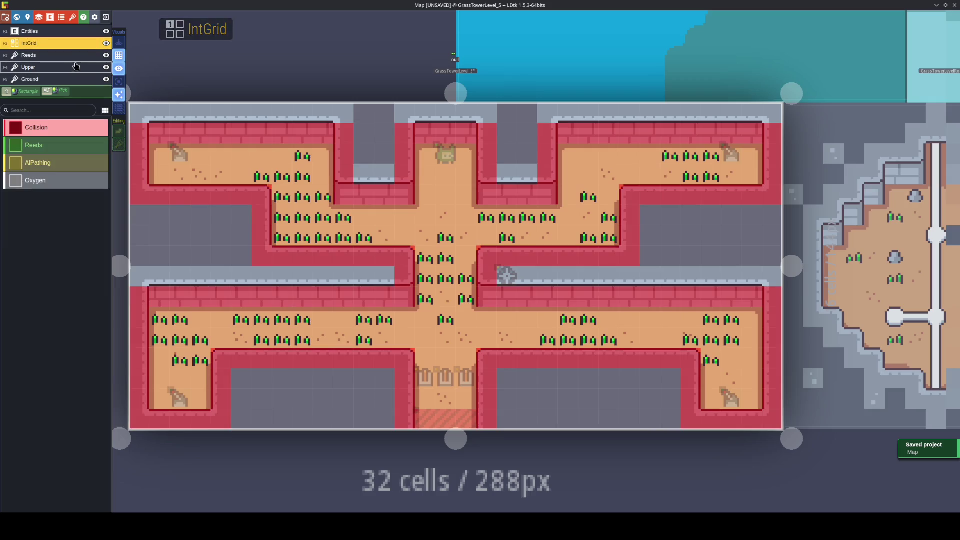
{"action": "left_click", "coordinate": [51, 146]}
{"action": "mouse_move", "coordinate": [365, 236]}
{"action": "left_mouse_down"}
{"action": "mouse_move", "coordinate": [343, 238]}
{"action": "mouse_move", "coordinate": [323, 216]}
{"action": "mouse_move", "coordinate": [303, 233]}
{"action": "mouse_move", "coordinate": [303, 154]}
{"action": "mouse_move", "coordinate": [282, 174]}
{"action": "mouse_move", "coordinate": [284, 232]}
{"action": "mouse_move", "coordinate": [279, 173]}
{"action": "mouse_move", "coordinate": [261, 177]}
{"action": "left_mouse_up"}
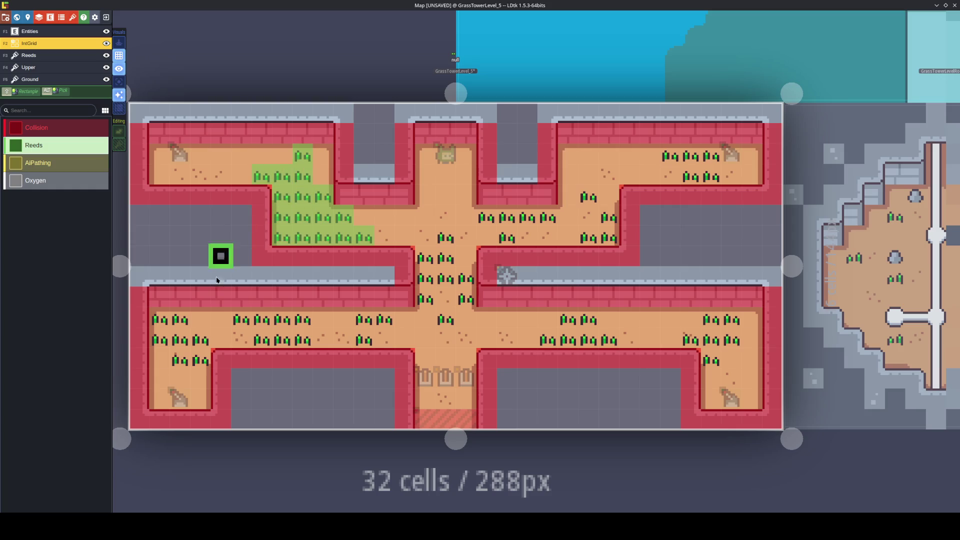
{"action": "mouse_move", "coordinate": [160, 341]}
{"action": "left_mouse_down"}
{"action": "mouse_move", "coordinate": [166, 322]}
{"action": "mouse_move", "coordinate": [199, 356]}
{"action": "mouse_move", "coordinate": [200, 337]}
{"action": "mouse_move", "coordinate": [242, 317]}
{"action": "mouse_move", "coordinate": [300, 336]}
{"action": "mouse_move", "coordinate": [302, 317]}
{"action": "left_mouse_up"}
{"action": "mouse_move", "coordinate": [365, 317]}
{"action": "left_mouse_down"}
{"action": "mouse_move", "coordinate": [425, 317]}
{"action": "mouse_move", "coordinate": [425, 295]}
{"action": "mouse_move", "coordinate": [465, 296]}
{"action": "mouse_move", "coordinate": [425, 276]}
{"action": "mouse_move", "coordinate": [449, 244]}
{"action": "left_mouse_up"}
{"action": "mouse_move", "coordinate": [507, 237]}
{"action": "left_mouse_down"}
{"action": "mouse_move", "coordinate": [508, 215]}
{"action": "mouse_move", "coordinate": [550, 216]}
{"action": "mouse_move", "coordinate": [609, 236]}
{"action": "mouse_move", "coordinate": [589, 195]}
{"action": "left_mouse_up"}
Mark the remaining lower-corridor, lower-right, far-right and top-right reed cells as Reeds, and save.
{"action": "mouse_move", "coordinate": [598, 338]}
{"action": "left_mouse_down"}
{"action": "mouse_move", "coordinate": [568, 317]}
{"action": "mouse_move", "coordinate": [546, 332]}
{"action": "left_mouse_up"}
{"action": "mouse_move", "coordinate": [709, 336]}
{"action": "left_mouse_down"}
{"action": "mouse_move", "coordinate": [711, 344]}
{"action": "mouse_move", "coordinate": [731, 336]}
{"action": "left_mouse_up"}
{"action": "key", "text": "F5"}
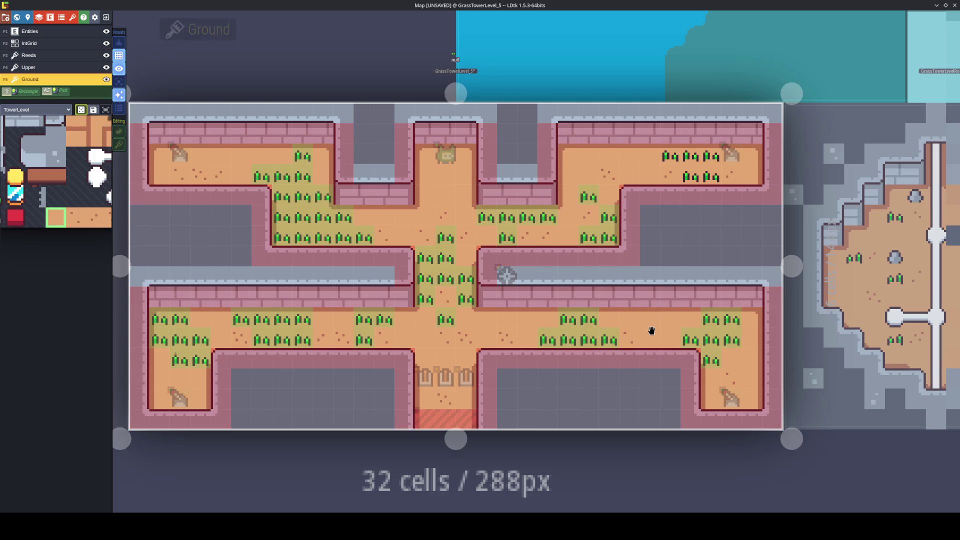
{"action": "key", "text": "F2"}
{"action": "left_click", "coordinate": [690, 339]}
{"action": "left_click_drag", "start_coordinate": [711, 174], "coordinate": [669, 155]}
{"action": "key", "text": "ctrl+s"}
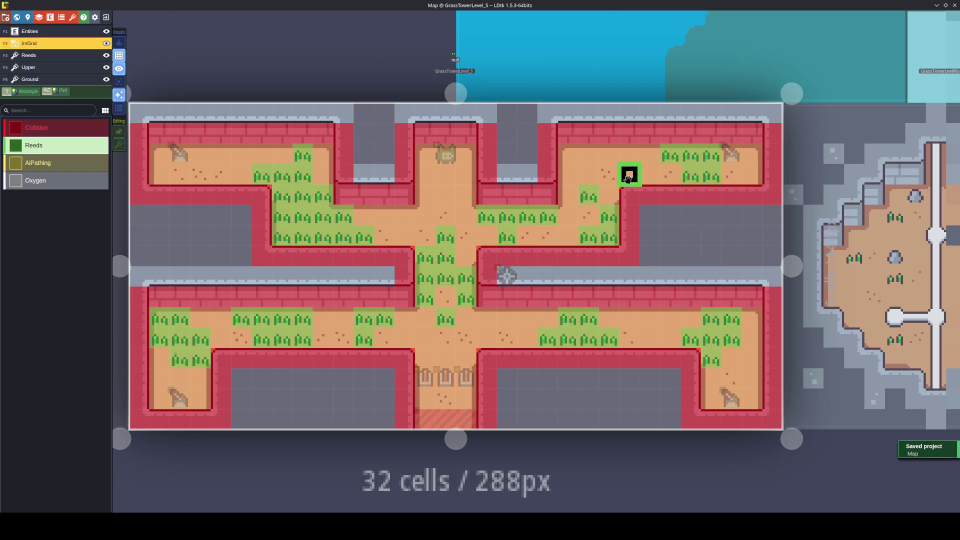
{"action": "scroll", "coordinate": [560, 192], "scroll_direction": "down", "scroll_amount": 1}
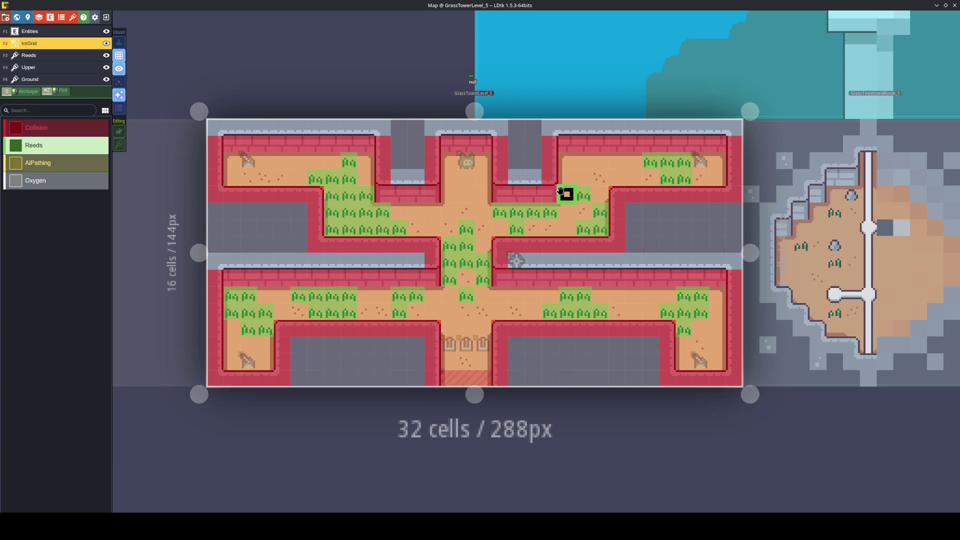
{"action": "key", "text": "ctrl+s"}
{"action": "left_click", "coordinate": [50, 31]}
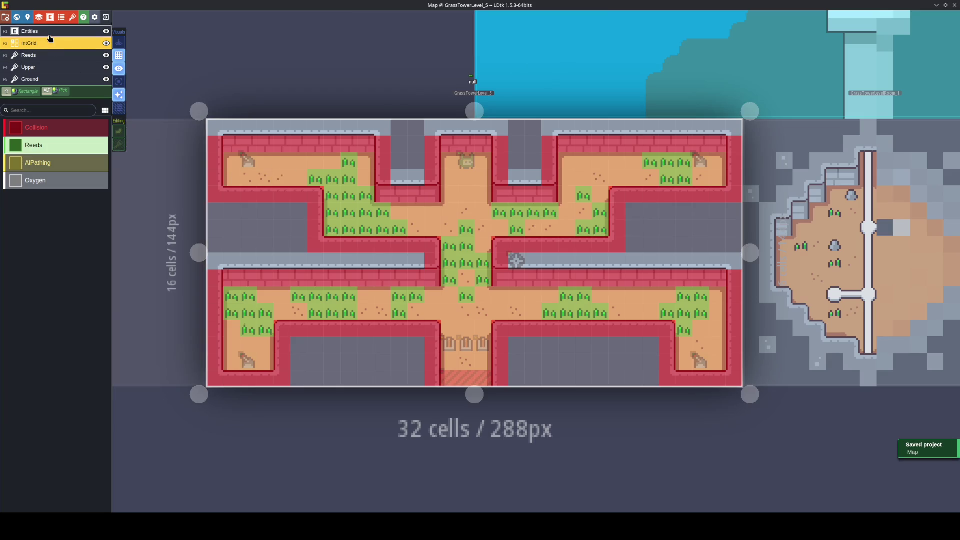
Select the Chest entity, drop one chest in each of the four corner rooms, and save.
{"action": "left_click", "coordinate": [45, 150]}
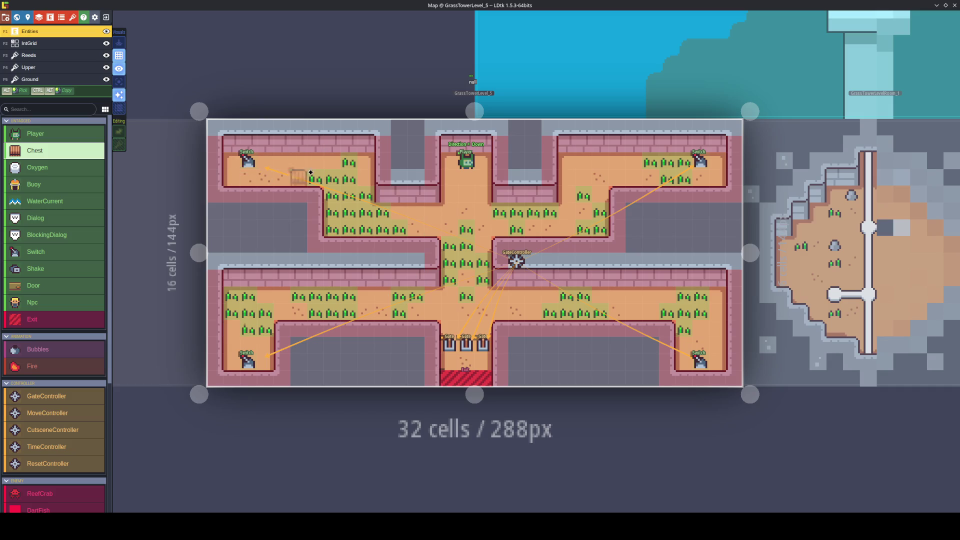
{"action": "left_click", "coordinate": [361, 156]}
{"action": "left_click", "coordinate": [228, 327]}
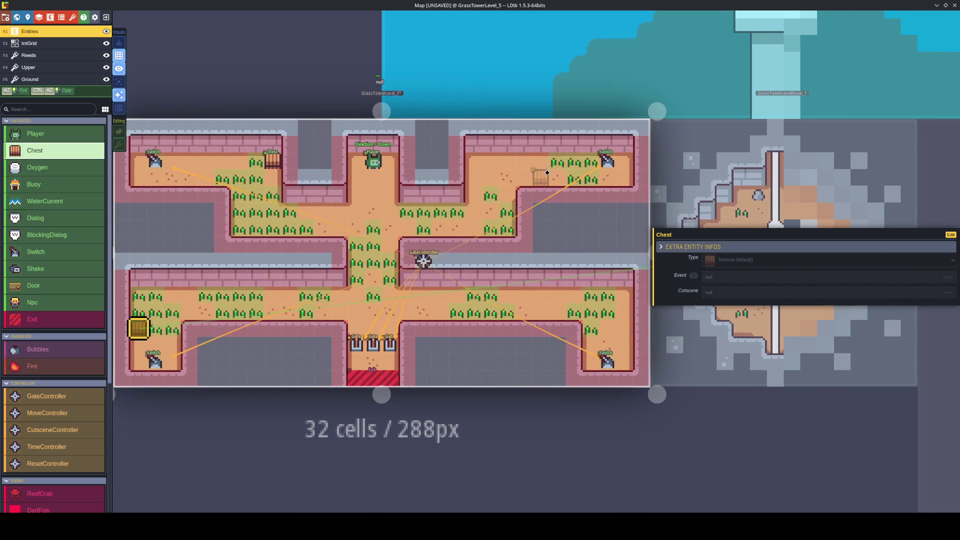
{"action": "left_click", "coordinate": [474, 161]}
{"action": "left_click", "coordinate": [625, 294]}
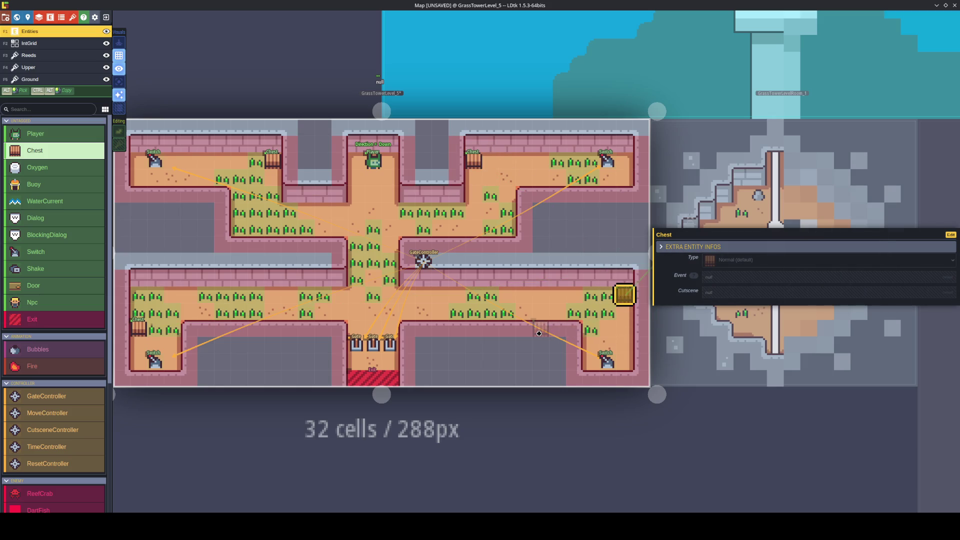
{"action": "key", "text": "Escape"}
{"action": "key", "text": "ctrl+s"}
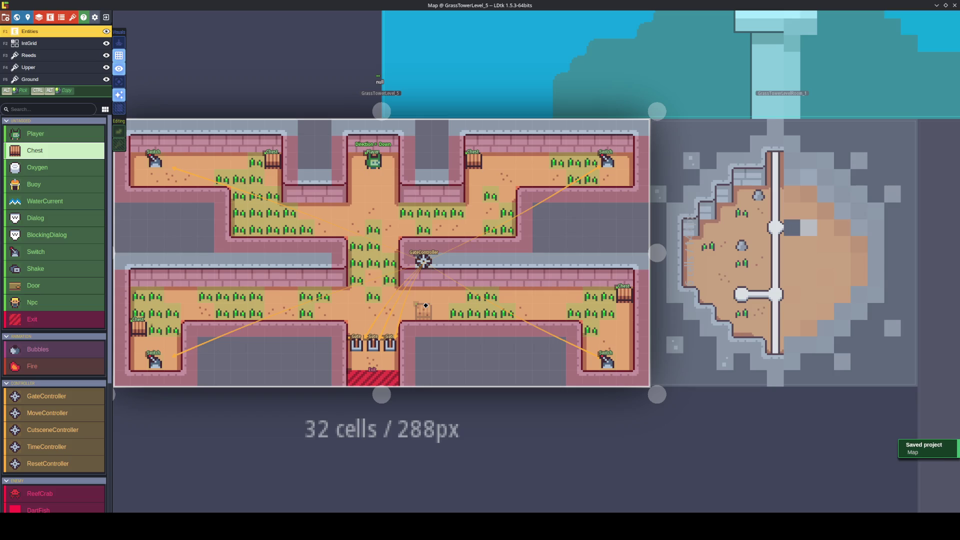
{"action": "key", "text": "ctrl+s"}
{"action": "left_click", "coordinate": [40, 80]}
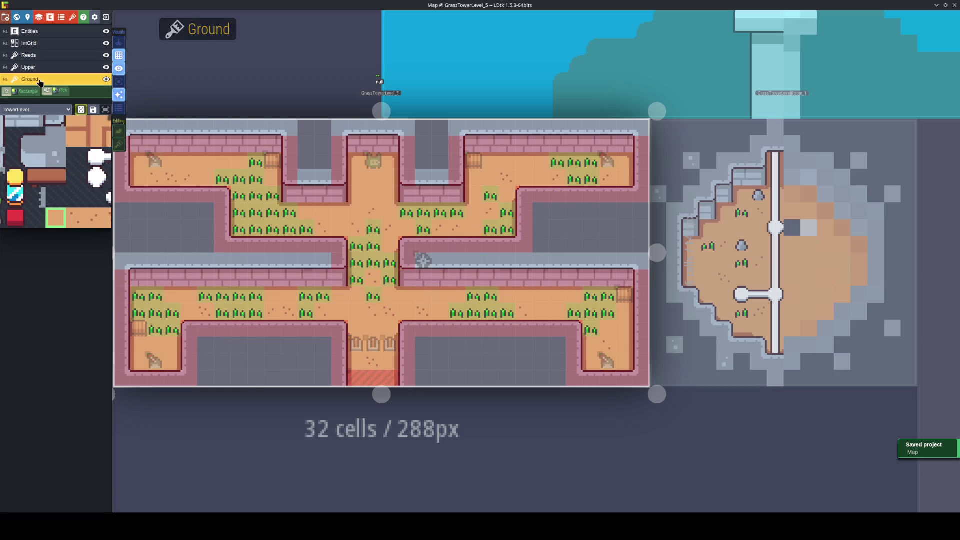
Pick the grey border tile, flip it vertically, and turn on tile stacking.
{"action": "mouse_move", "coordinate": [54, 213]}
{"action": "left_click", "coordinate": [104, 224]}
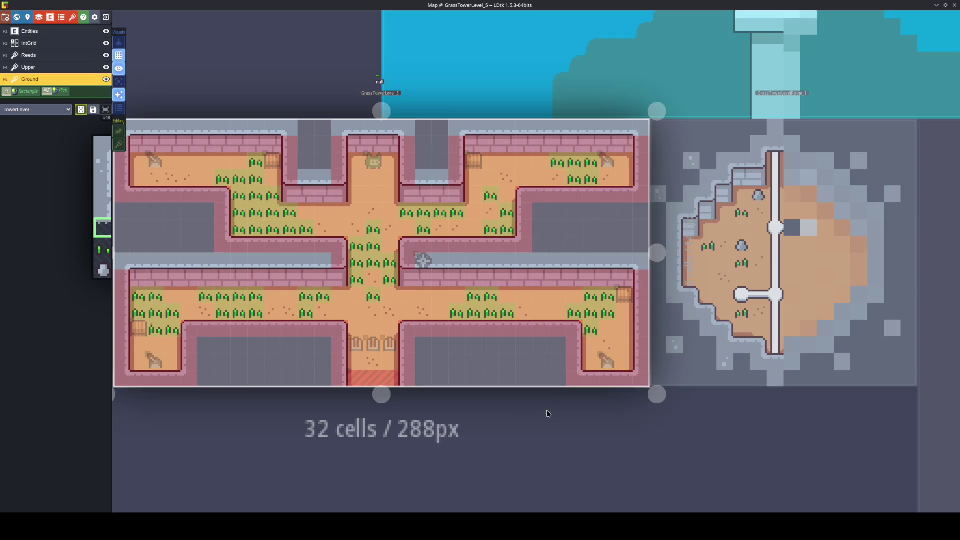
{"action": "key", "text": "t"}
{"action": "key", "text": "Escape"}
{"action": "key", "text": "y"}
{"action": "key", "text": "x"}
{"action": "key", "text": "x"}
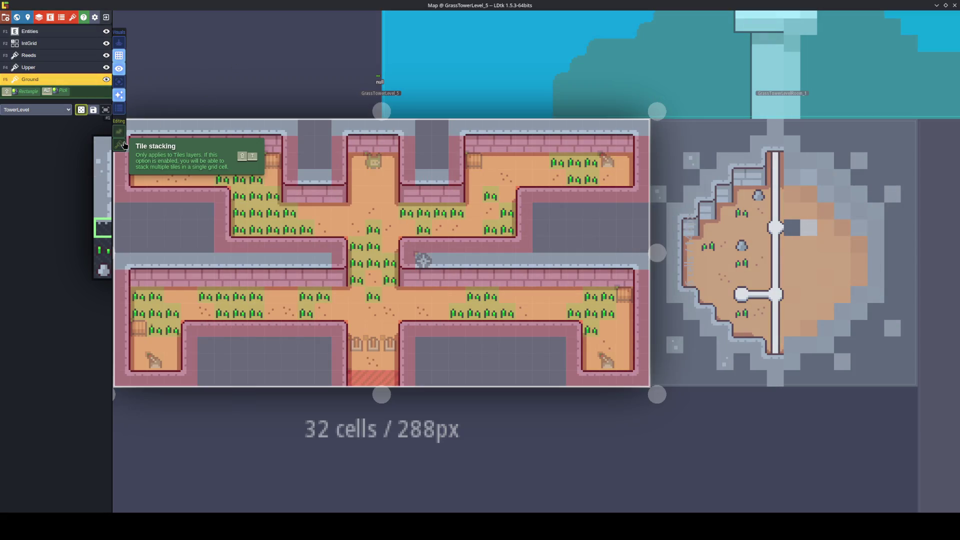
{"action": "left_click", "coordinate": [119, 144]}
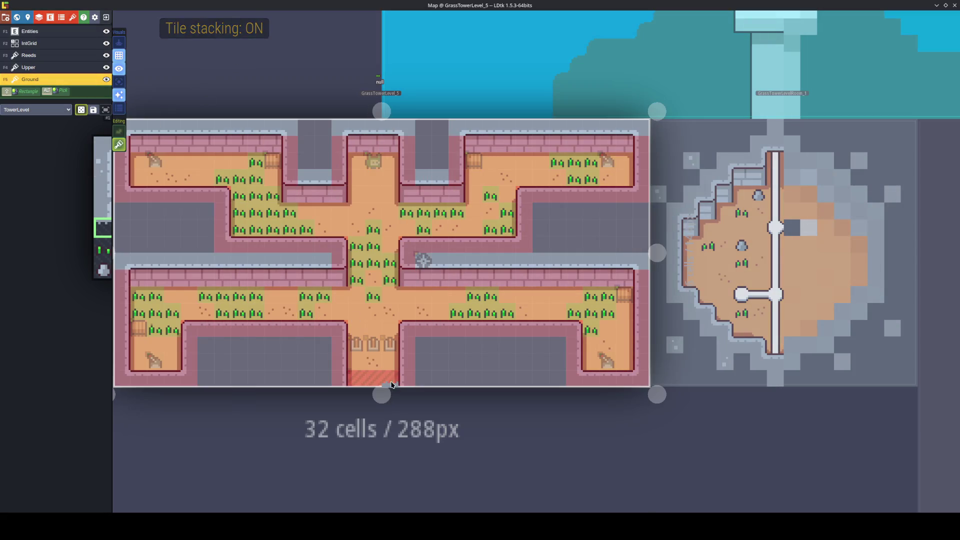
Paint grey tiles along the level's bottom strip and save.
{"action": "scroll", "coordinate": [391, 384], "scroll_direction": "up", "scroll_amount": 3}
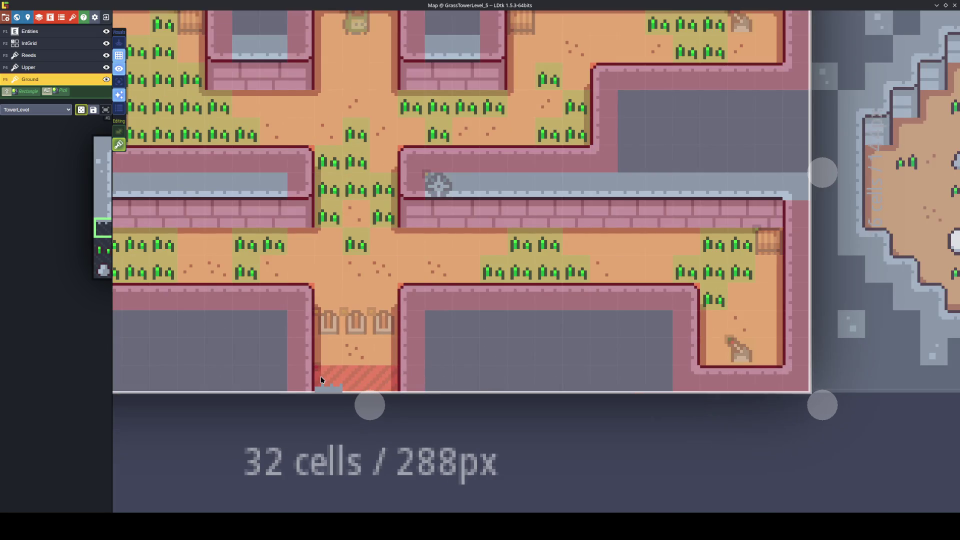
{"action": "left_click_drag", "start_coordinate": [322, 380], "coordinate": [395, 381]}
{"action": "key", "text": "ctrl+s"}
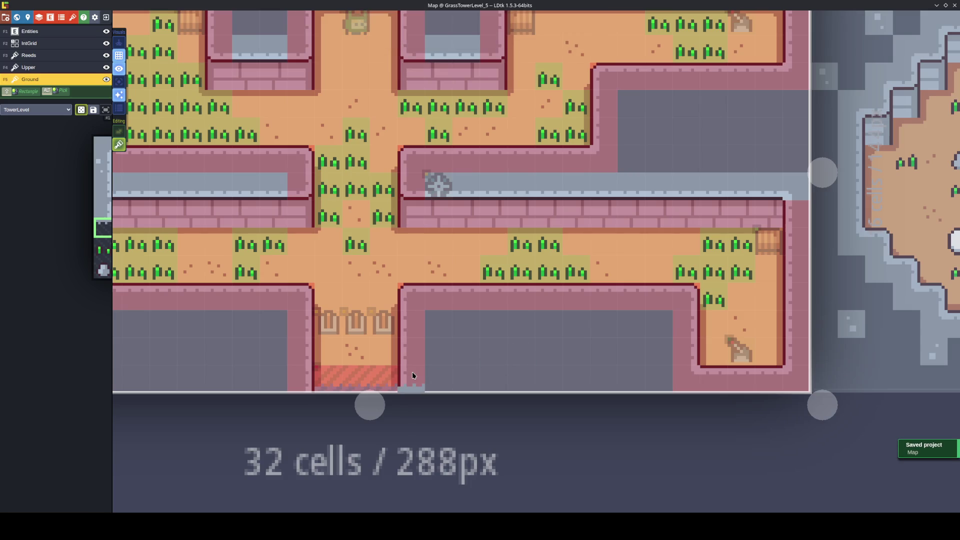
{"action": "left_click", "coordinate": [465, 387]}
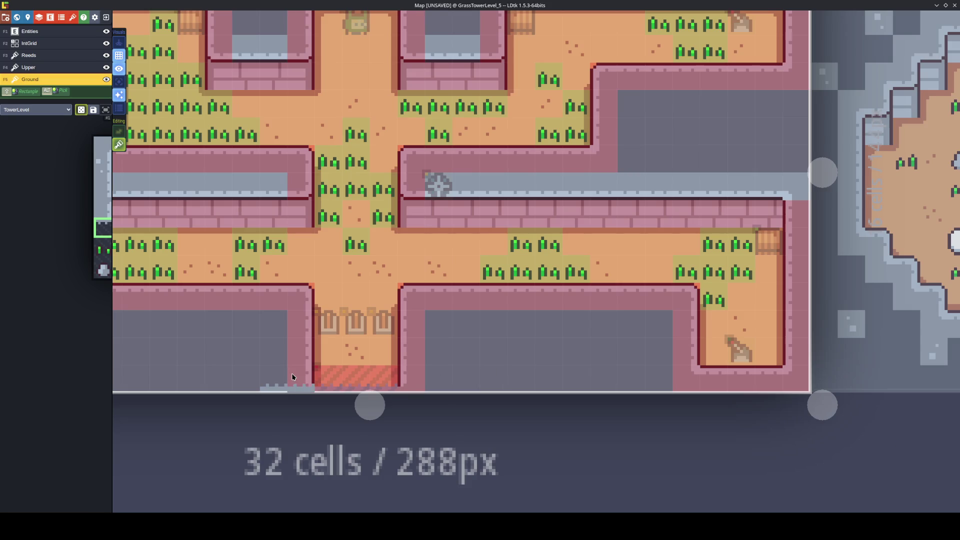
{"action": "scroll", "coordinate": [272, 370], "scroll_direction": "left", "scroll_amount": 3}
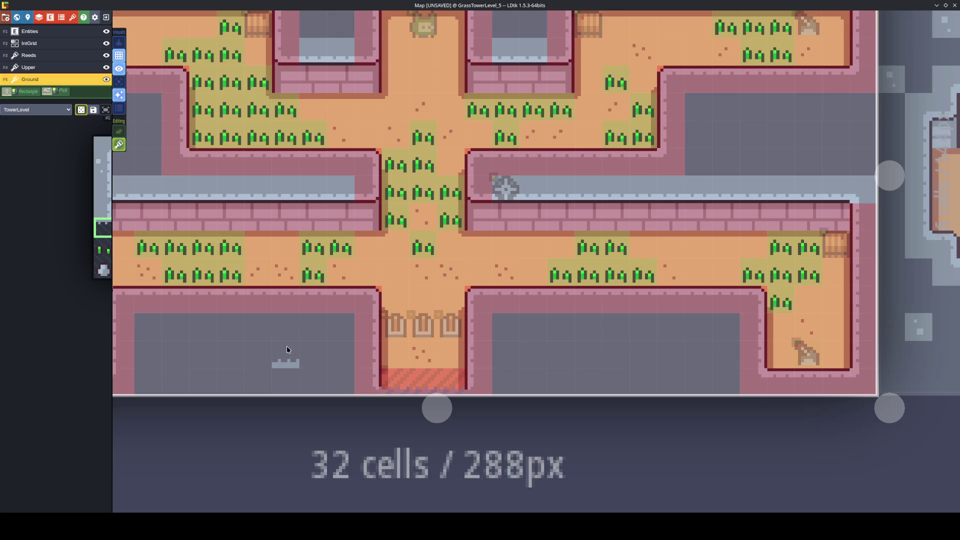
Toggle the Upper layer, single-layer and show-all view modes on and off, then save.
{"action": "key", "text": "F4"}
{"action": "left_click", "coordinate": [119, 69]}
{"action": "left_click", "coordinate": [119, 69]}
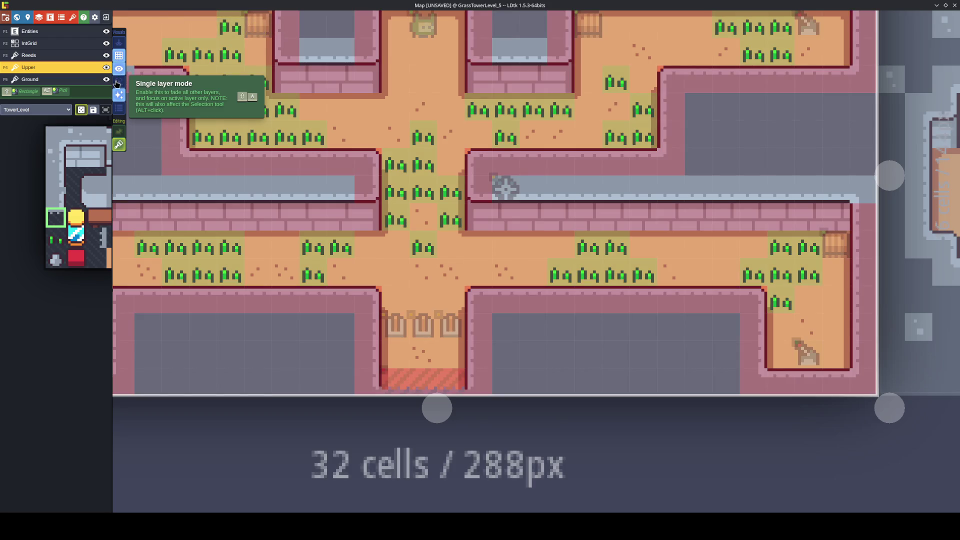
{"action": "key", "text": "F5"}
{"action": "left_click", "coordinate": [119, 82]}
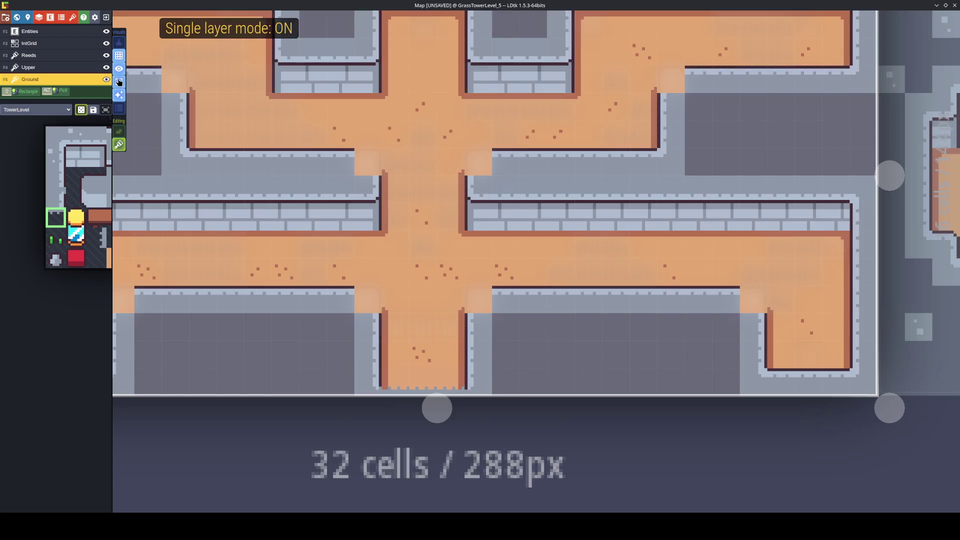
{"action": "left_click", "coordinate": [120, 82]}
{"action": "left_click", "coordinate": [119, 70]}
{"action": "left_click", "coordinate": [120, 70]}
{"action": "key", "text": "ctrl+s"}
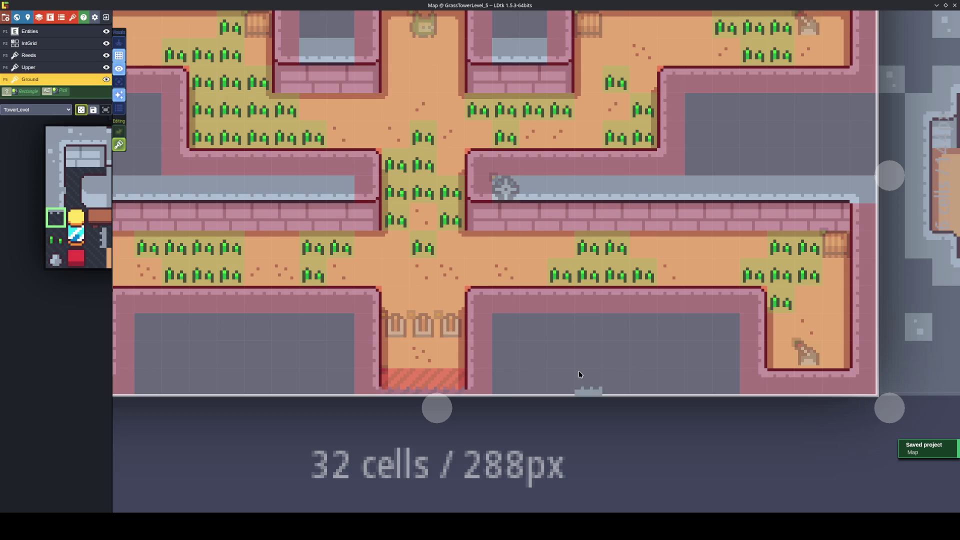
Hide IntGrid and set the Ground brush to a vertically flipped wall tile with stacking on.
{"action": "left_click", "coordinate": [106, 43]}
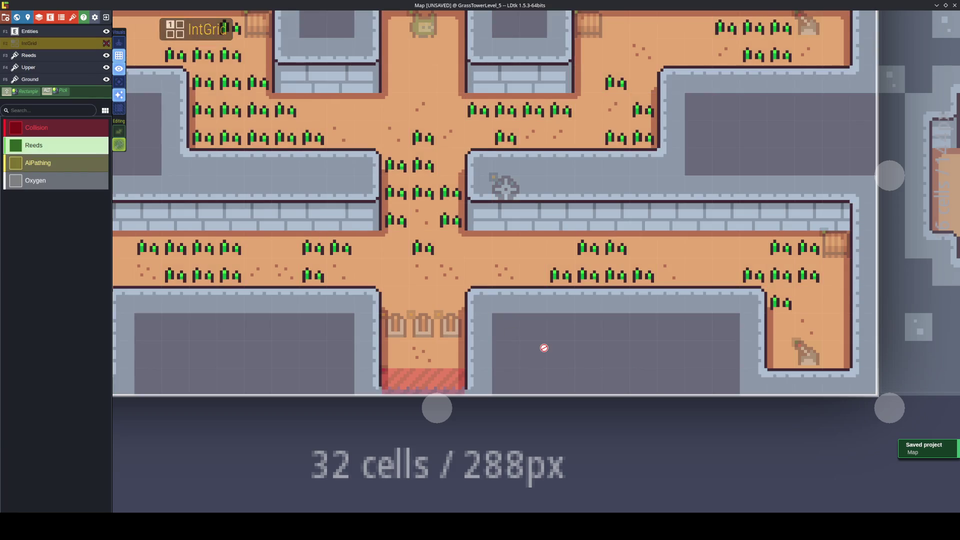
{"action": "key", "text": "F5"}
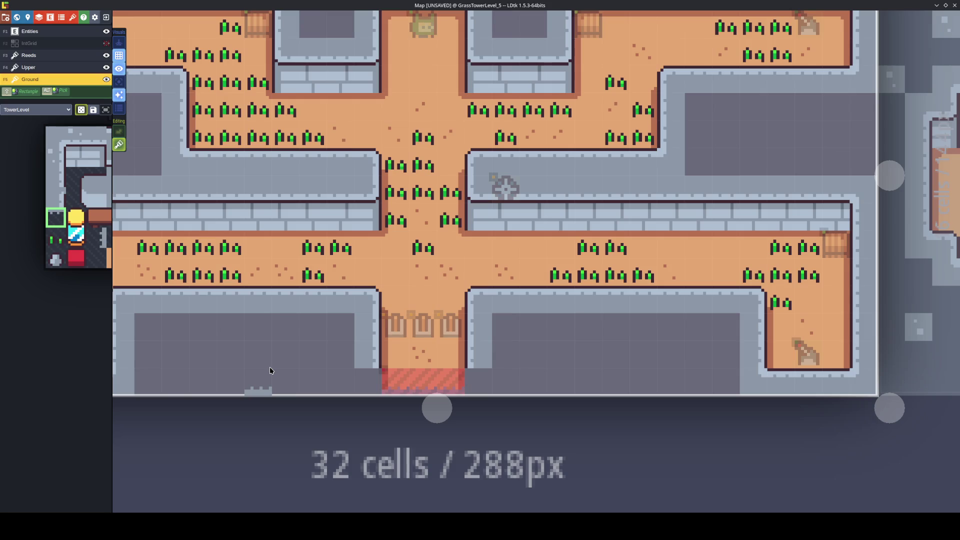
{"action": "left_click", "coordinate": [358, 345], "text": "alt"}
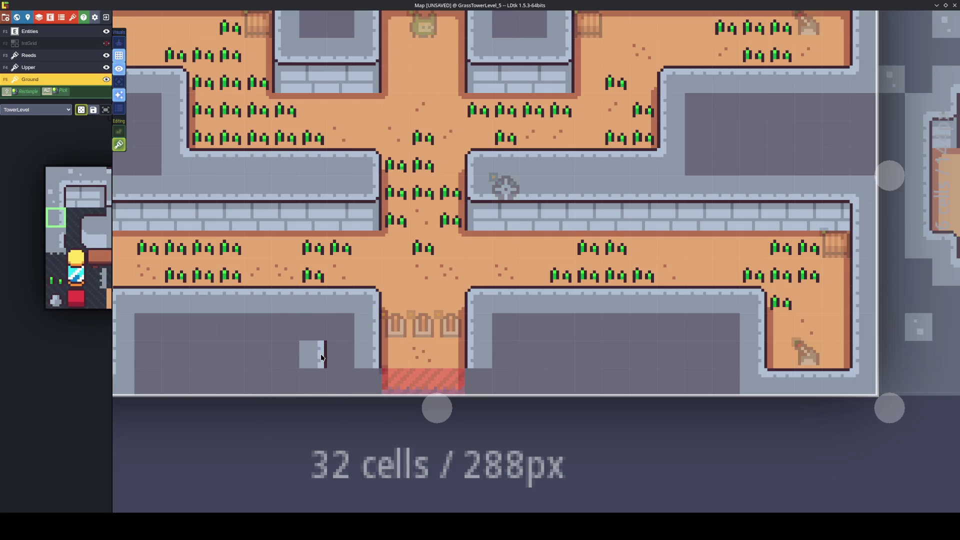
{"action": "key", "text": "x"}
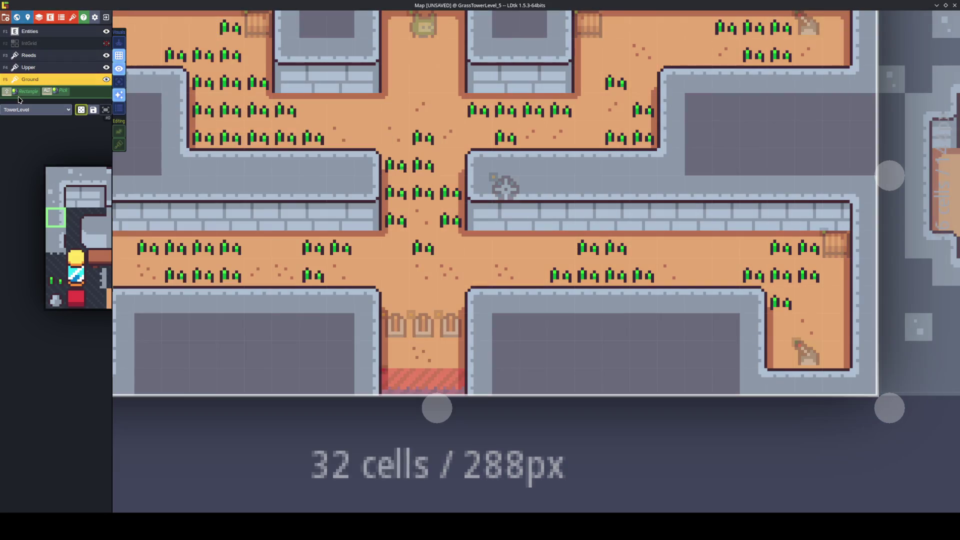
{"action": "mouse_move", "coordinate": [87, 235]}
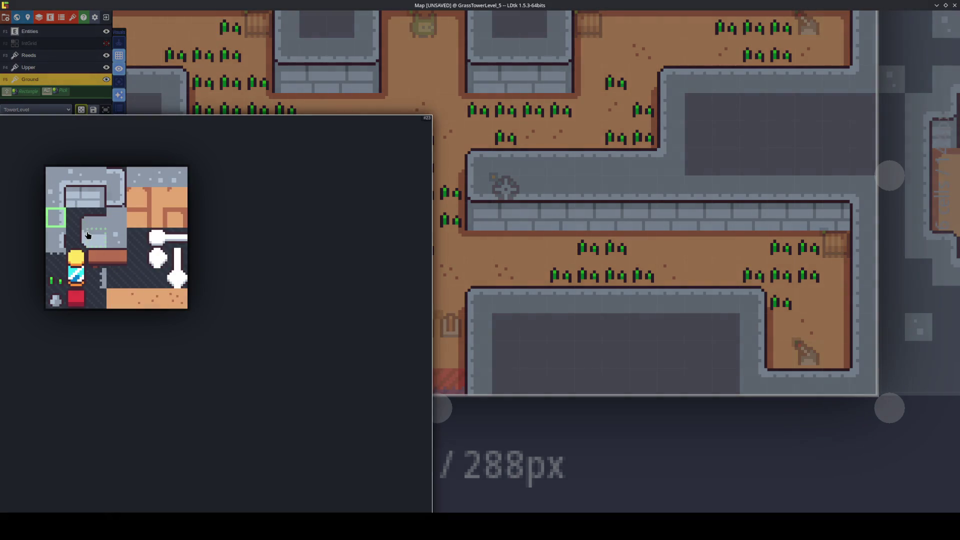
{"action": "left_click", "coordinate": [57, 255]}
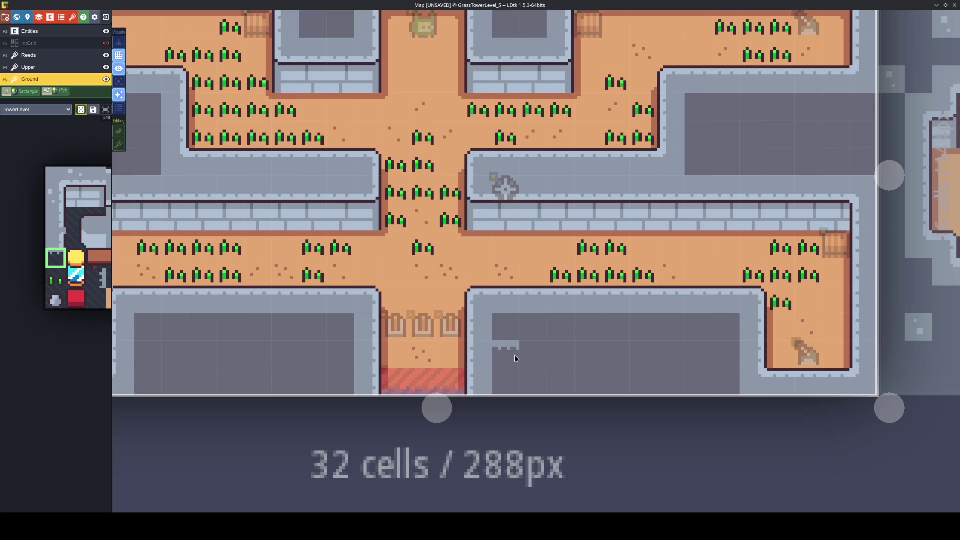
{"action": "key", "text": "y"}
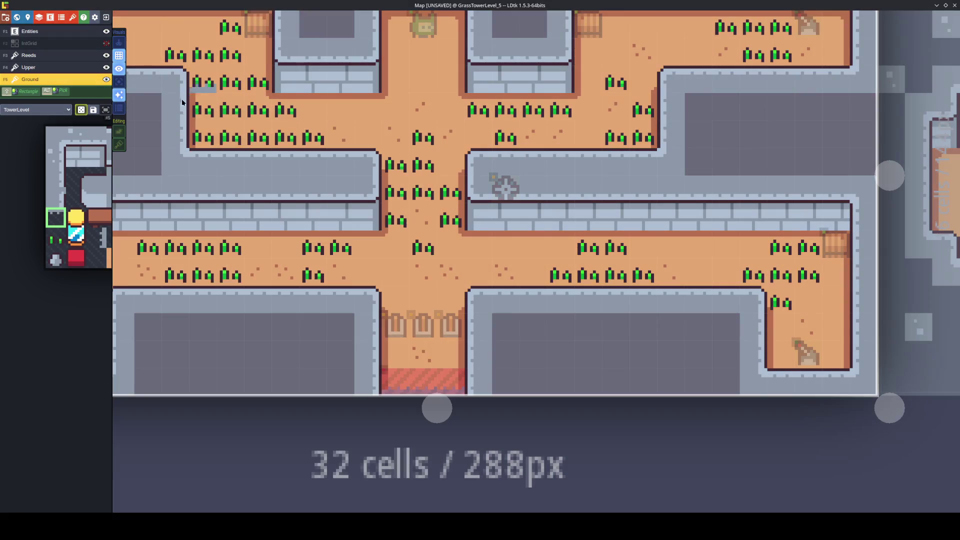
{"action": "mouse_move", "coordinate": [116, 145]}
{"action": "left_click", "coordinate": [119, 145]}
{"action": "scroll", "coordinate": [590, 355], "scroll_direction": "down", "scroll_amount": 3}
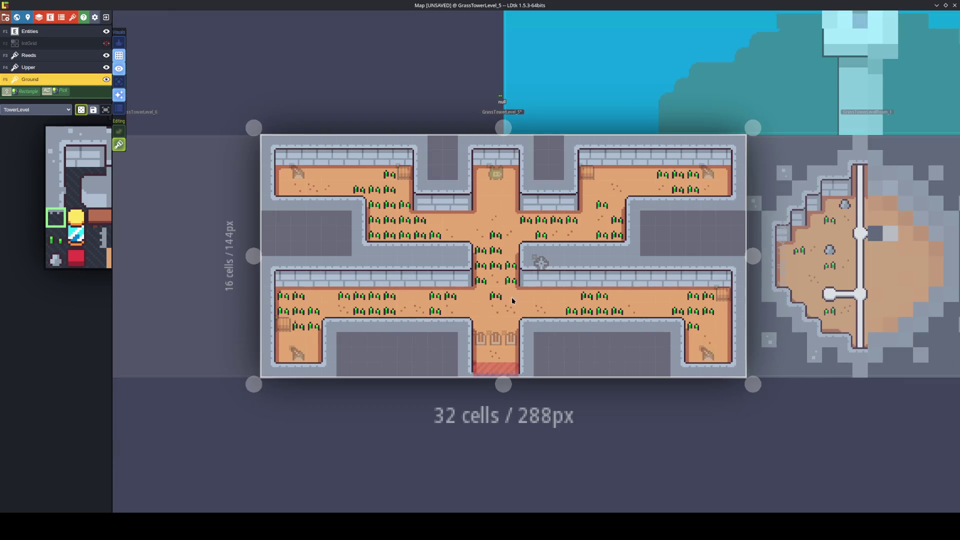
Open the current level's settings and Bg color picker, close both unchanged, and save.
{"action": "left_click", "coordinate": [32, 19]}
{"action": "left_click", "coordinate": [64, 155]}
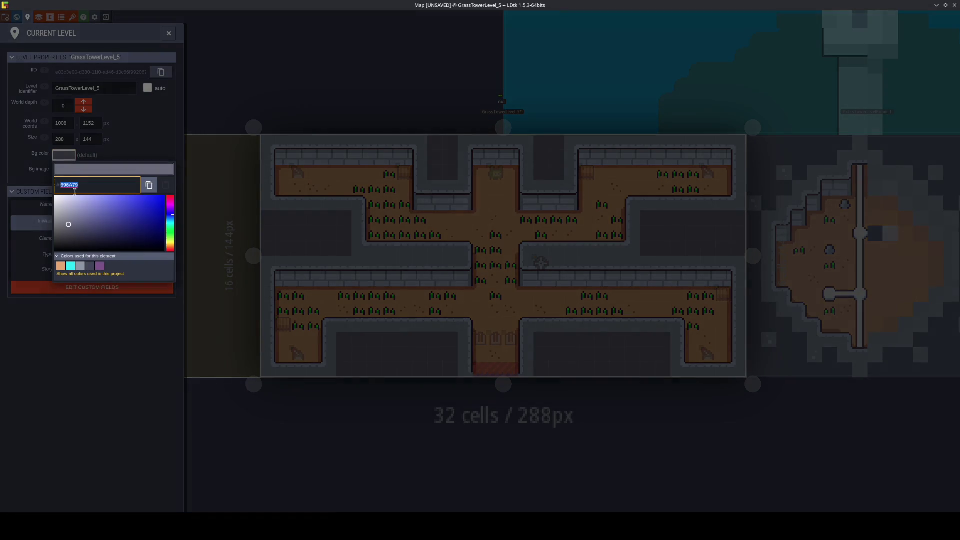
{"action": "left_click", "coordinate": [358, 356]}
{"action": "key", "text": "Escape"}
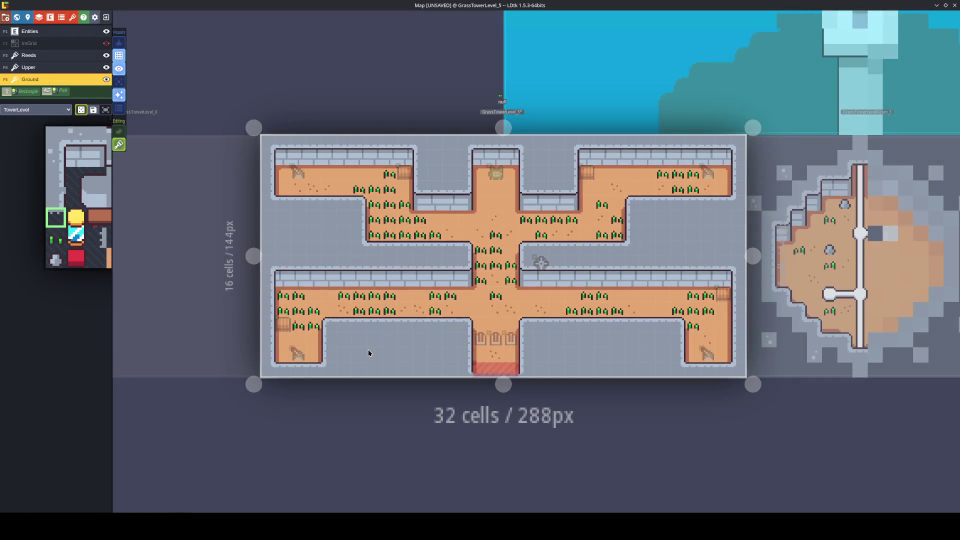
{"action": "key", "text": "ctrl+s"}
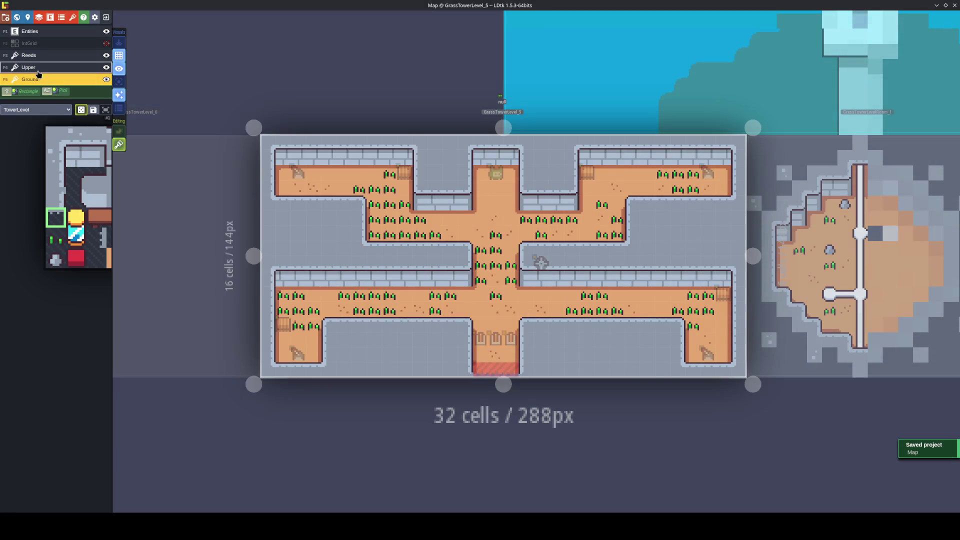
On the Upper layer, place a grey rock tile on the corridor floor.
{"action": "left_click", "coordinate": [40, 74]}
{"action": "mouse_move", "coordinate": [69, 226]}
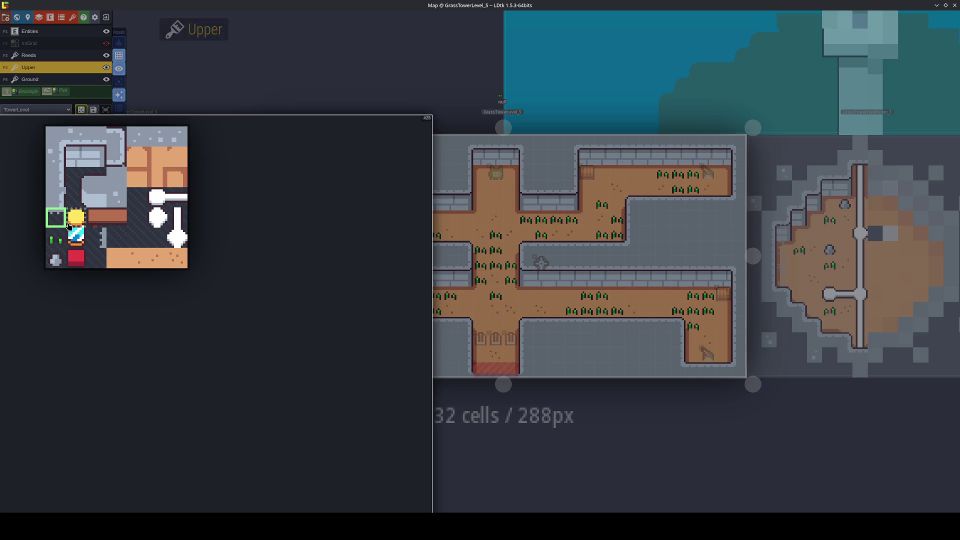
{"action": "left_click", "coordinate": [56, 260]}
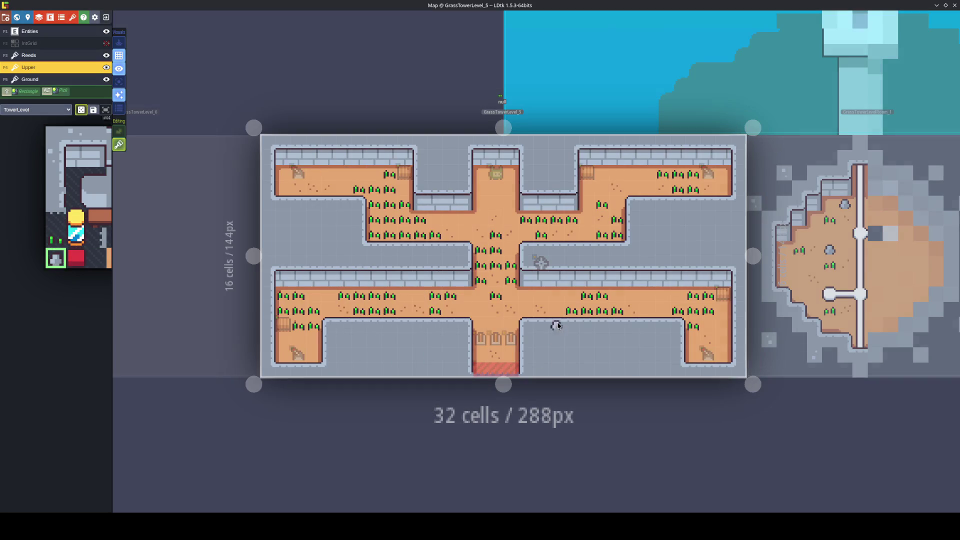
{"action": "left_click", "coordinate": [361, 296]}
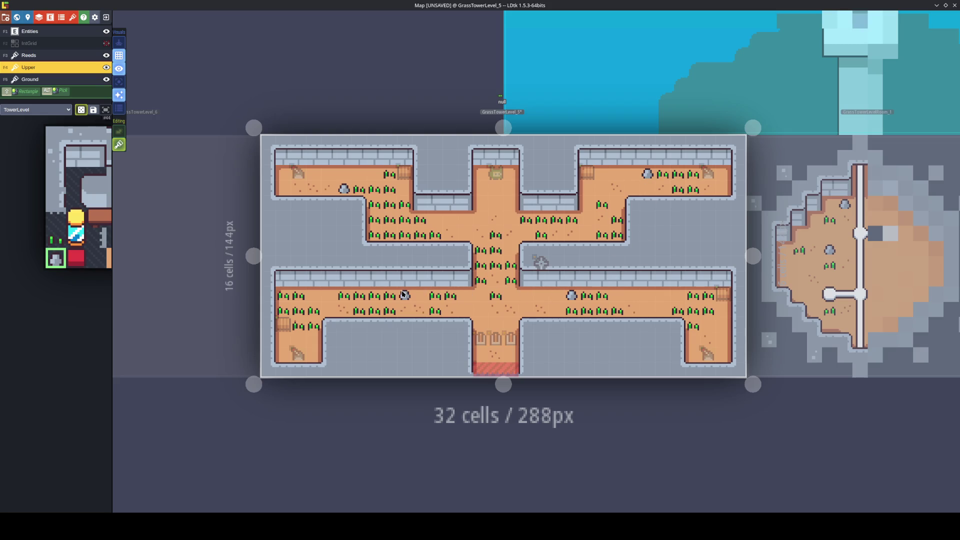
Mark the four rock cells, including the top-right one, as Collision on IntGrid and save.
{"action": "left_click", "coordinate": [88, 44]}
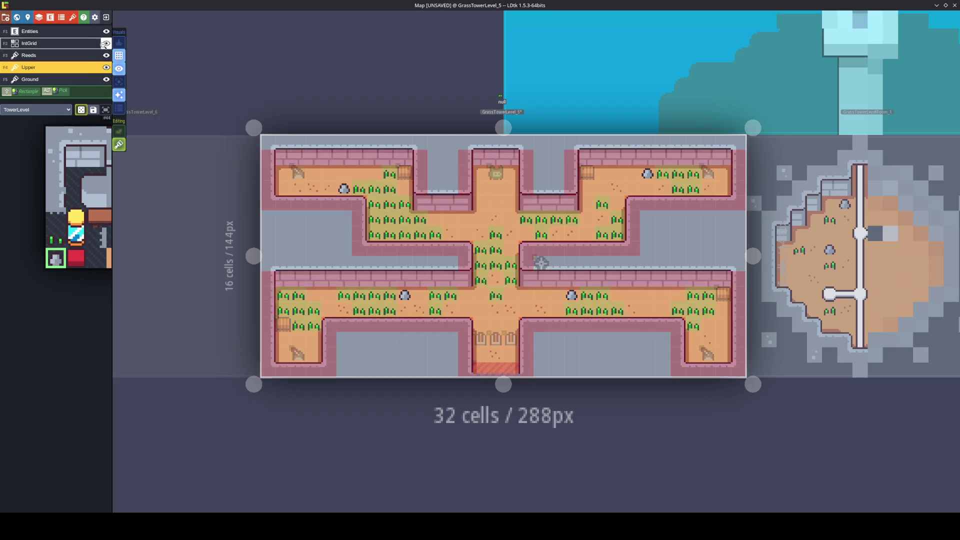
{"action": "left_click", "coordinate": [571, 295]}
{"action": "left_click", "coordinate": [405, 295]}
{"action": "left_click", "coordinate": [344, 189]}
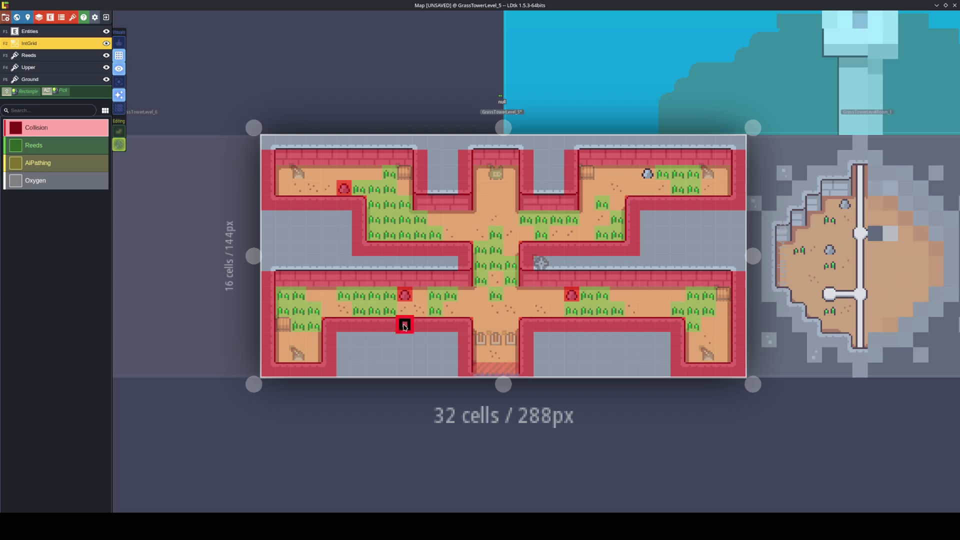
{"action": "left_click", "coordinate": [648, 174]}
{"action": "key", "text": "ctrl+s"}
On the Ground layer, select a three-tile strip of ground detail.
{"action": "left_click", "coordinate": [43, 80]}
{"action": "mouse_move", "coordinate": [75, 200]}
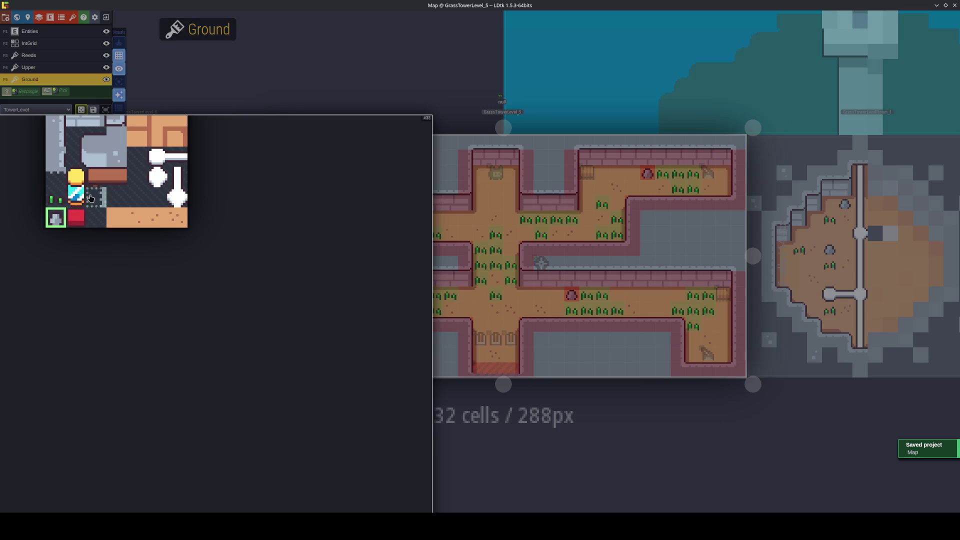
{"action": "left_click_drag", "start_coordinate": [225, 220], "coordinate": [226, 220]}
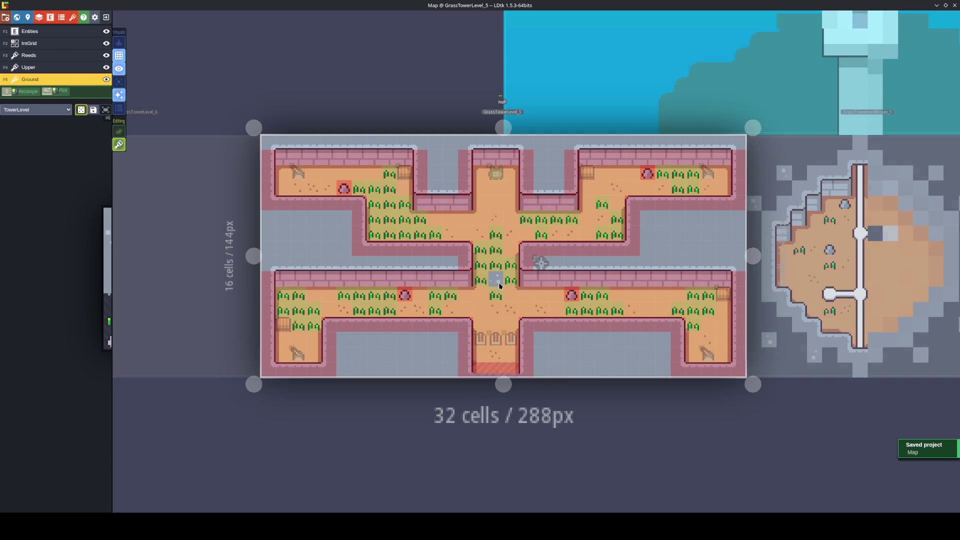
Sprinkle ground speck tiles over the left and right grey floors and beside the centre top wall.
{"action": "left_click", "coordinate": [663, 233]}
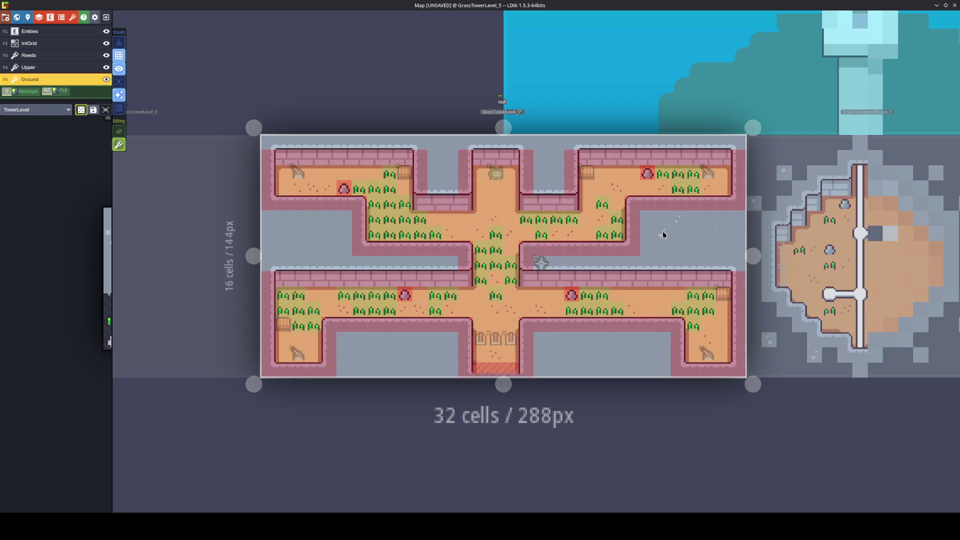
{"action": "left_click", "coordinate": [690, 235]}
{"action": "left_click", "coordinate": [735, 220]}
{"action": "left_click", "coordinate": [356, 251]}
{"action": "left_click", "coordinate": [330, 247]}
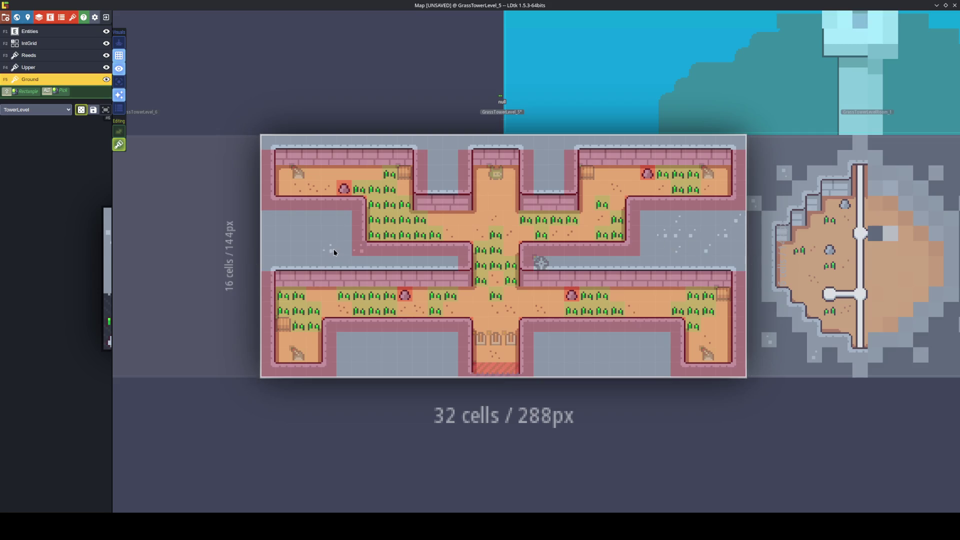
{"action": "left_click", "coordinate": [302, 249]}
{"action": "left_click", "coordinate": [265, 255]}
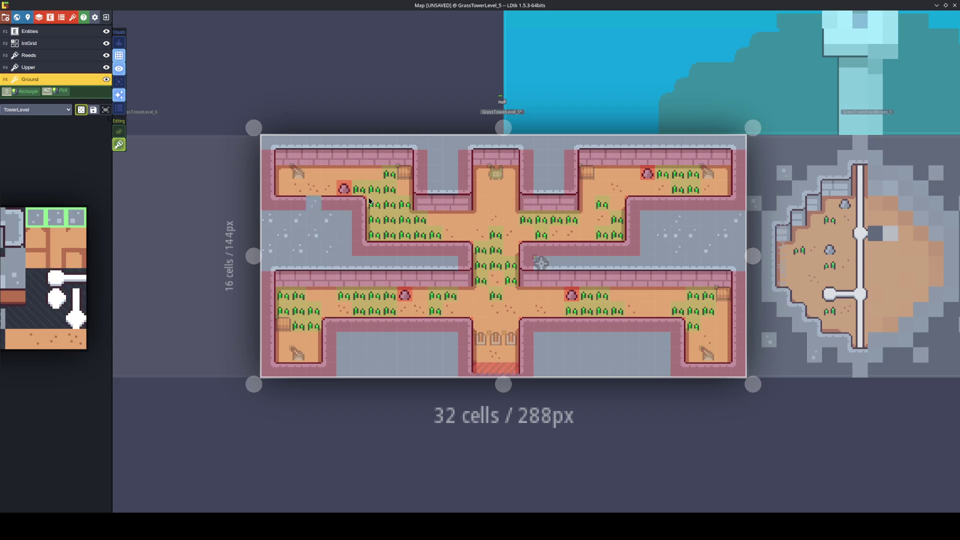
{"action": "left_click", "coordinate": [541, 161]}
Pick a single wall tile and try toggling its horizontal mirroring on and off.
{"action": "mouse_move", "coordinate": [69, 247]}
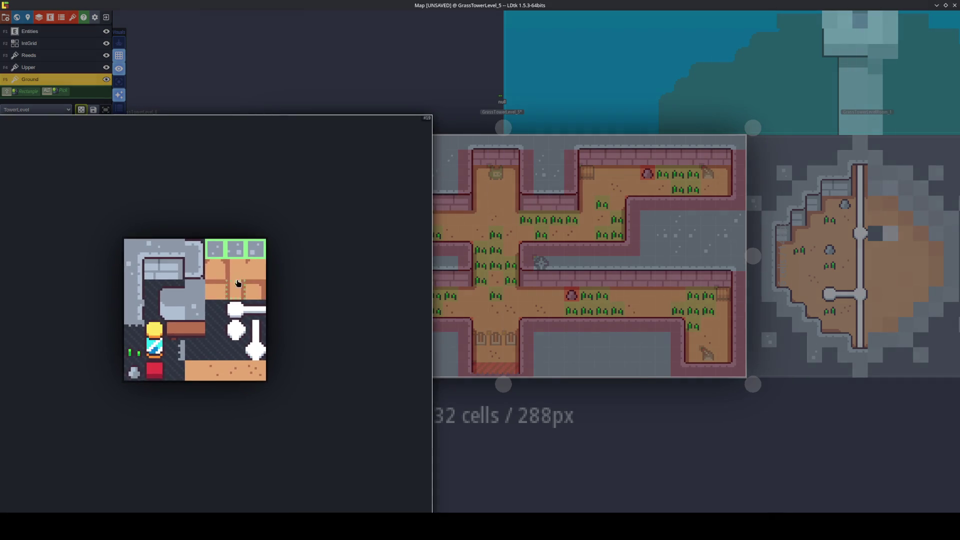
{"action": "left_click", "coordinate": [154, 249]}
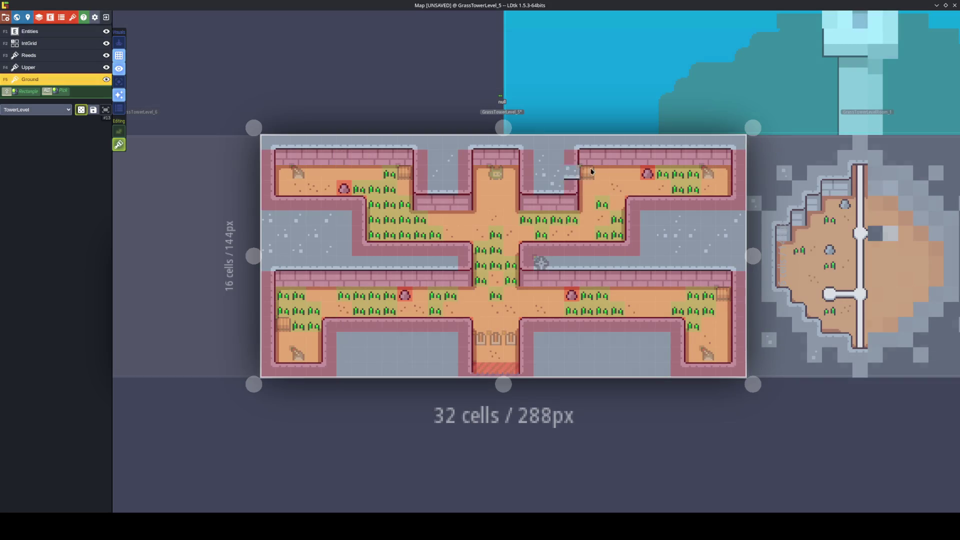
{"action": "key", "text": "x"}
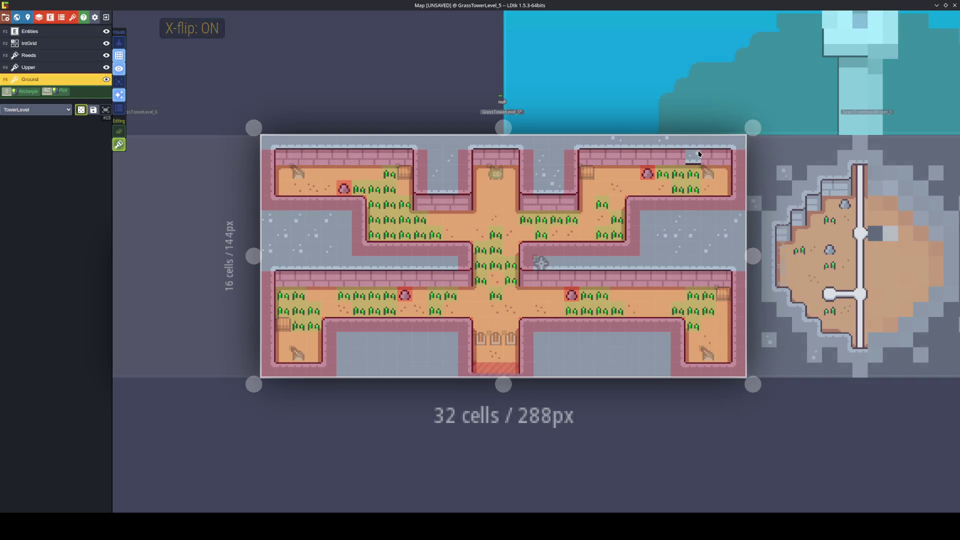
{"action": "key", "text": "x"}
{"action": "key", "text": "x"}
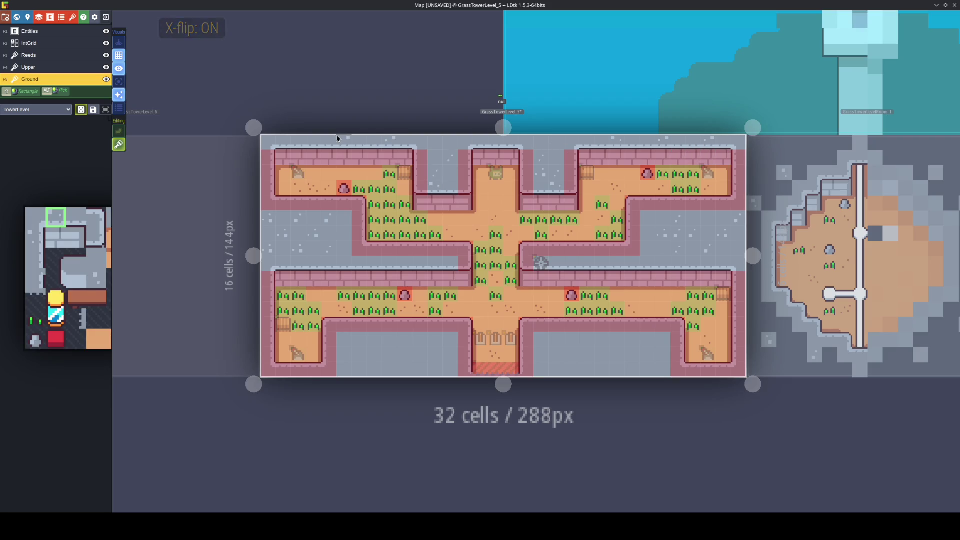
{"action": "key", "text": "x"}
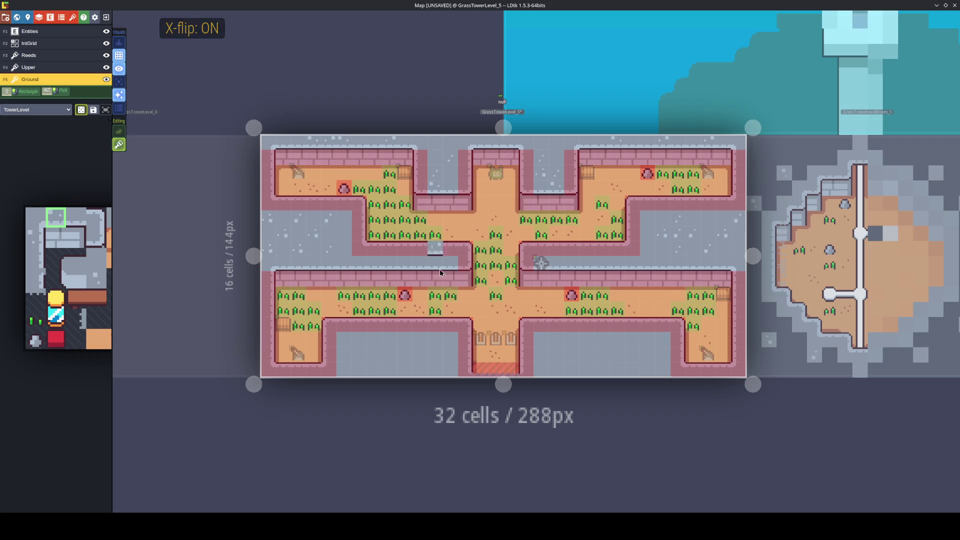
{"action": "key", "text": "x"}
{"action": "key", "text": "x"}
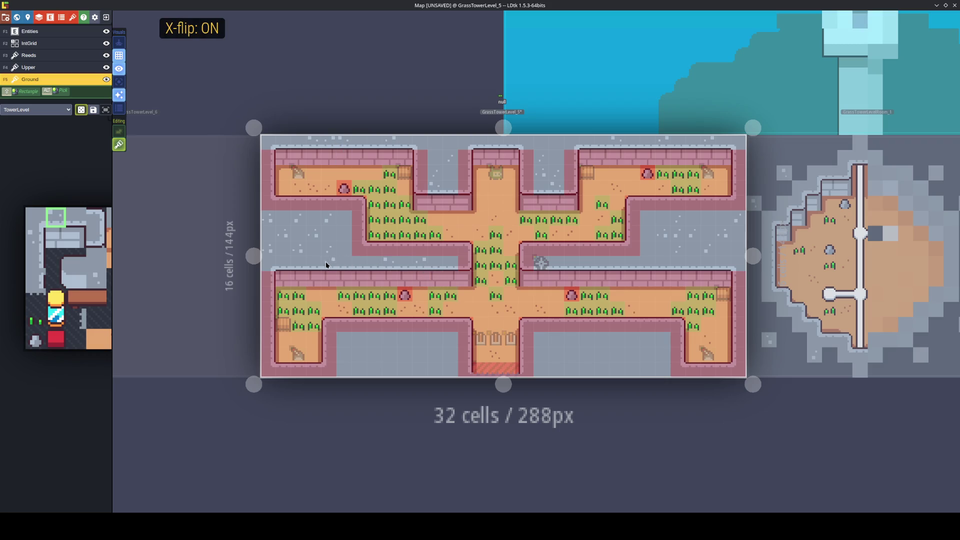
{"action": "key", "text": "x"}
{"action": "key", "text": "x"}
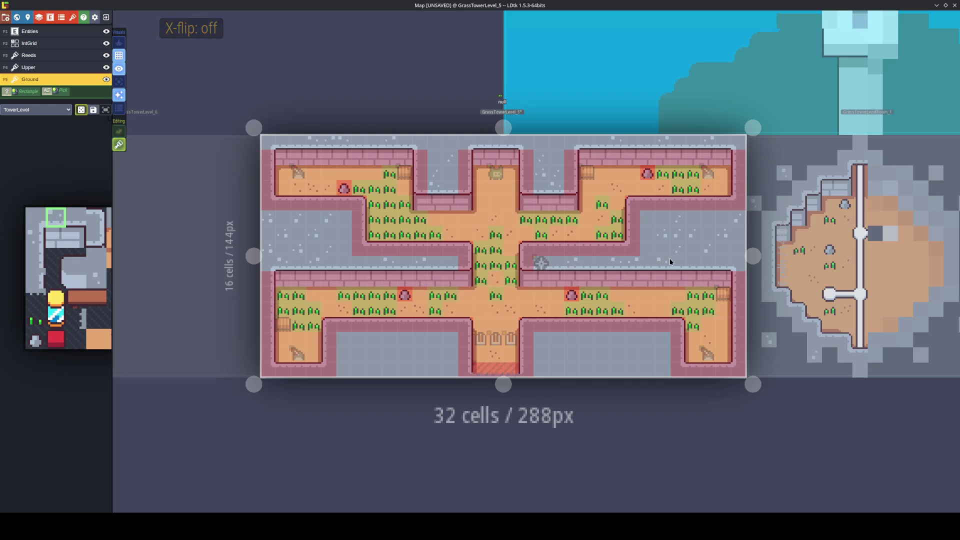
{"action": "key", "text": "x"}
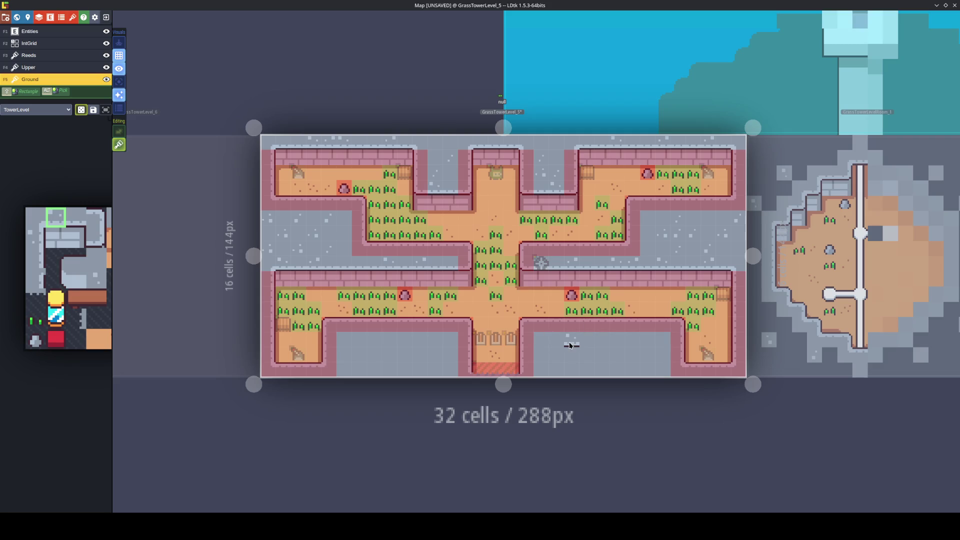
{"action": "key", "text": "x"}
Select the grey floor tiles in the tileset palette with X-flip off, then save the project.
{"action": "key", "text": "x"}
{"action": "key", "text": "x"}
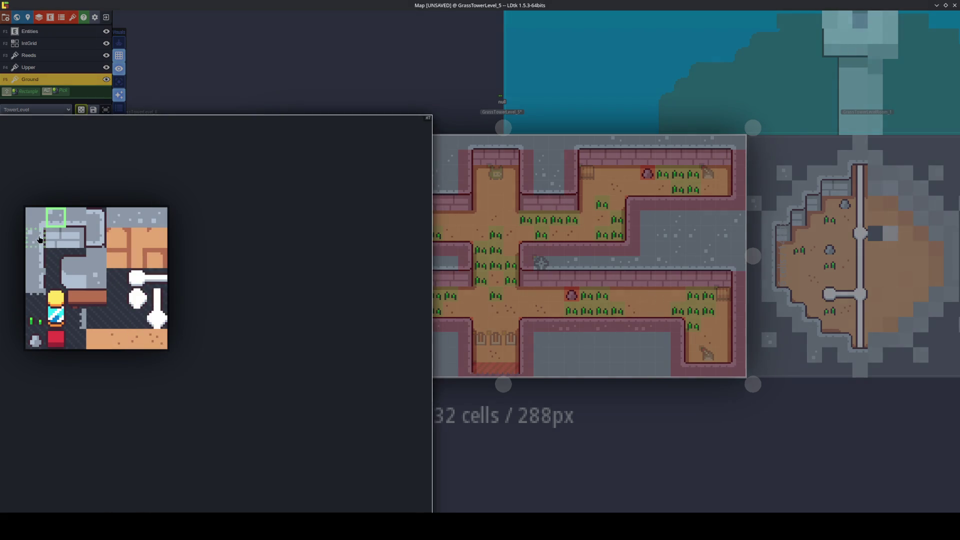
{"action": "left_click", "coordinate": [36, 238]}
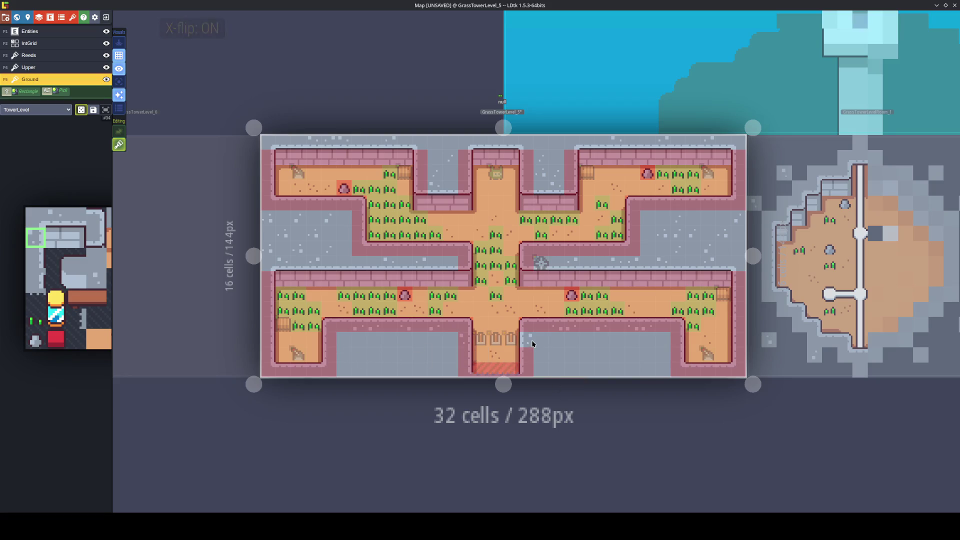
{"action": "key", "text": "x"}
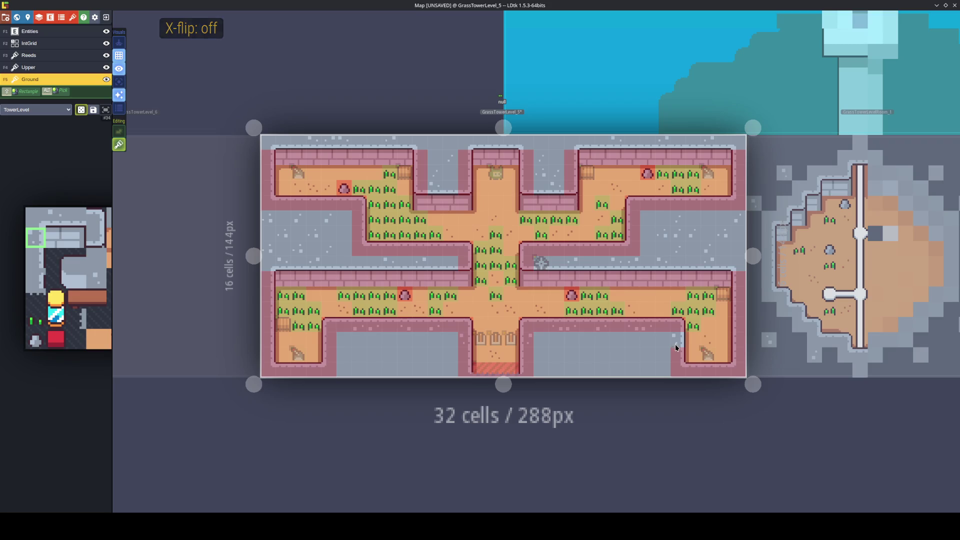
{"action": "key", "text": "x"}
{"action": "key", "text": "x"}
{"action": "key", "text": "x"}
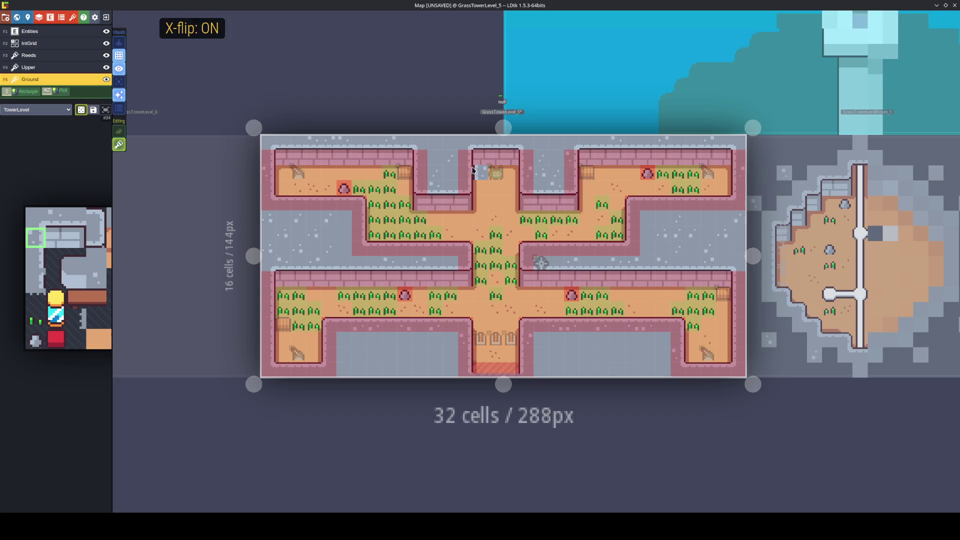
{"action": "key", "text": "x"}
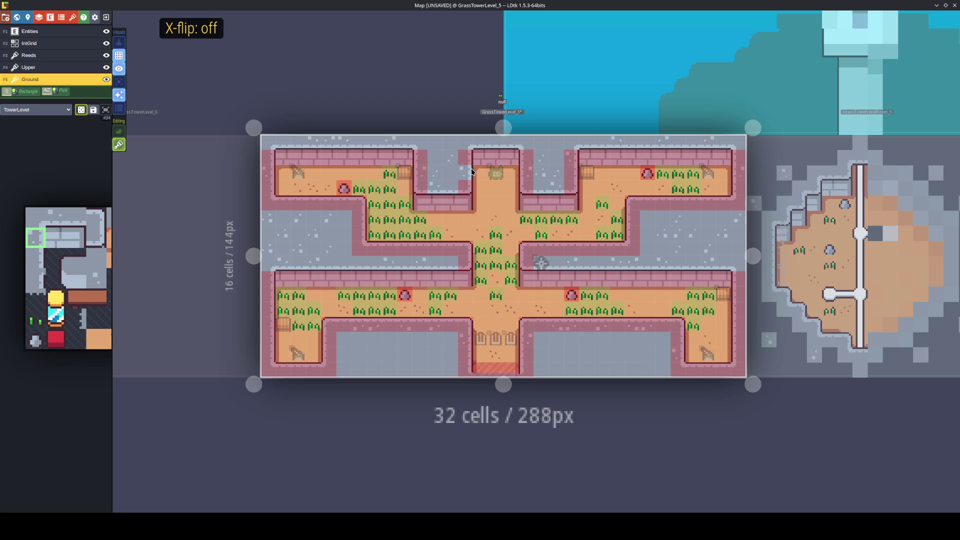
{"action": "key", "text": "x"}
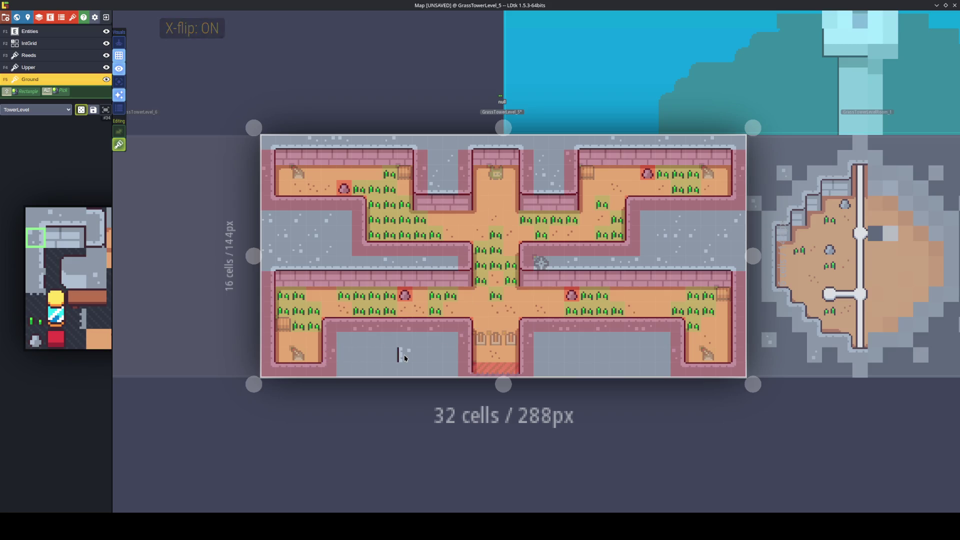
{"action": "mouse_move", "coordinate": [86, 258]}
{"action": "left_click_drag", "start_coordinate": [117, 222], "coordinate": [155, 226]}
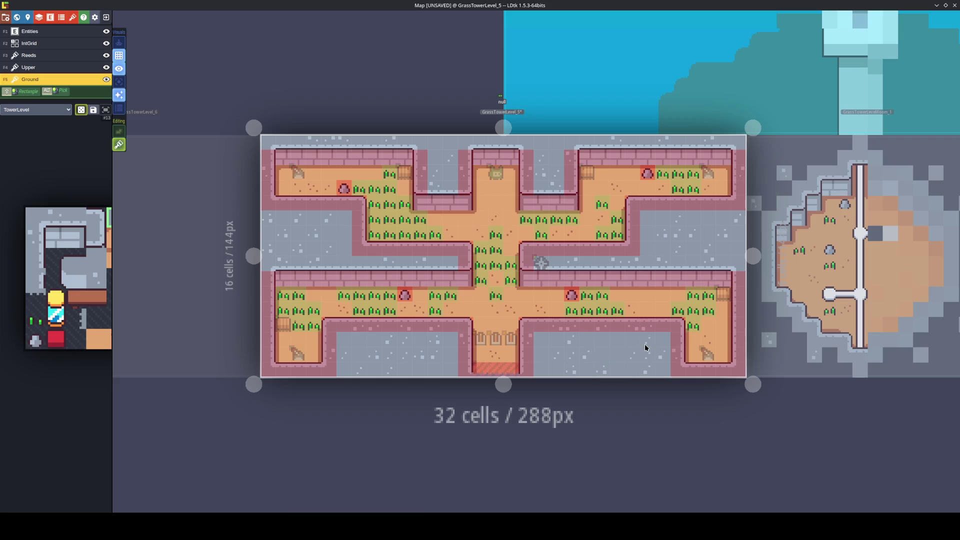
{"action": "key", "text": "ctrl+s"}
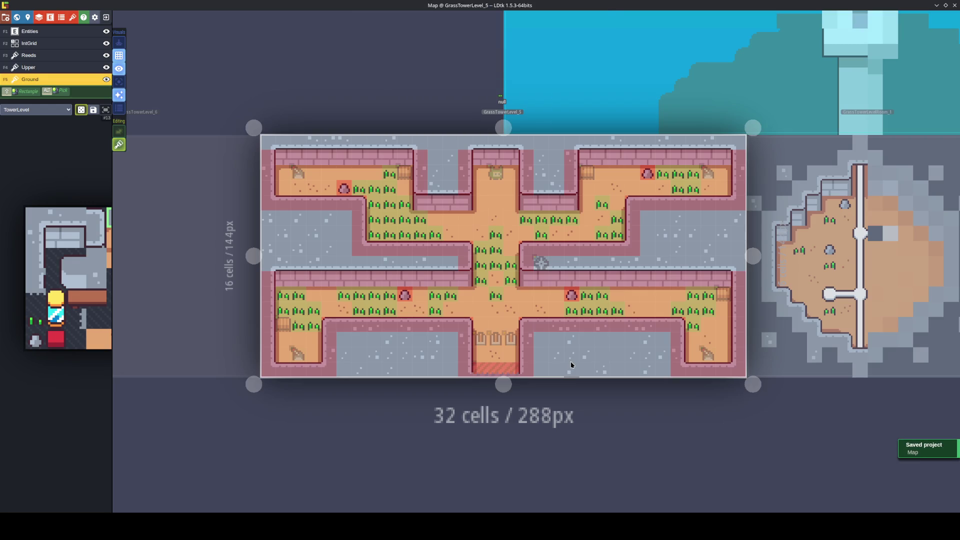
Hide and restore the layer details overlay, making the Entities layer active.
{"action": "left_click", "coordinate": [120, 72]}
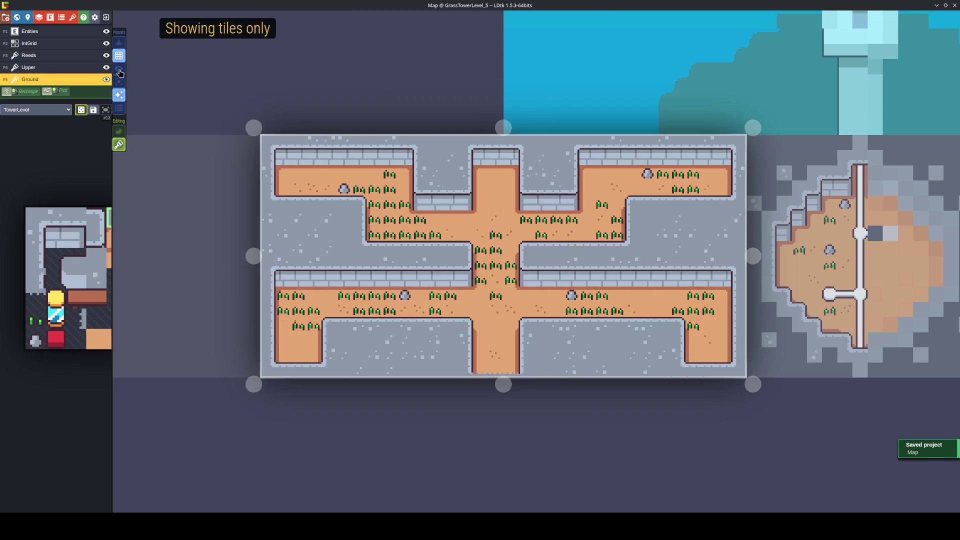
{"action": "left_click", "coordinate": [74, 42]}
{"action": "left_click", "coordinate": [75, 33]}
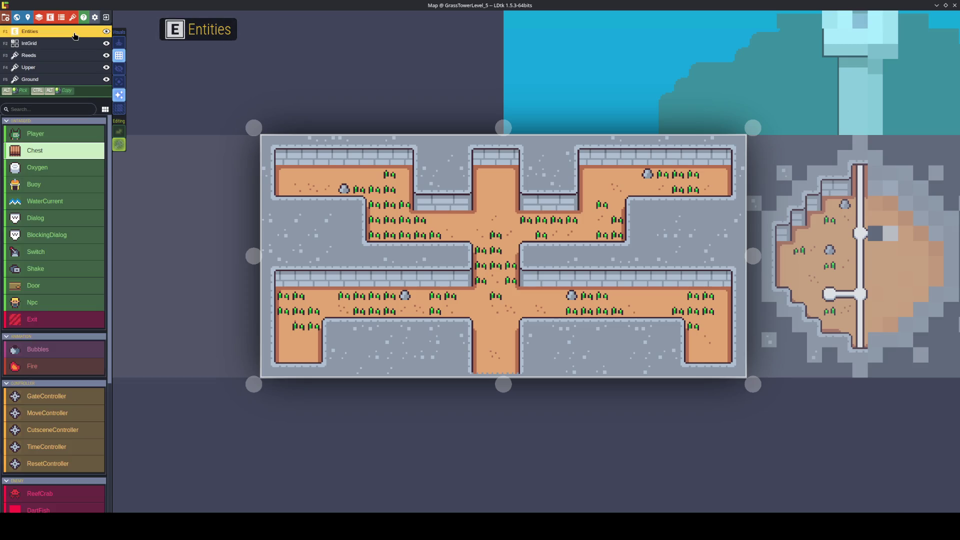
{"action": "left_click", "coordinate": [119, 72]}
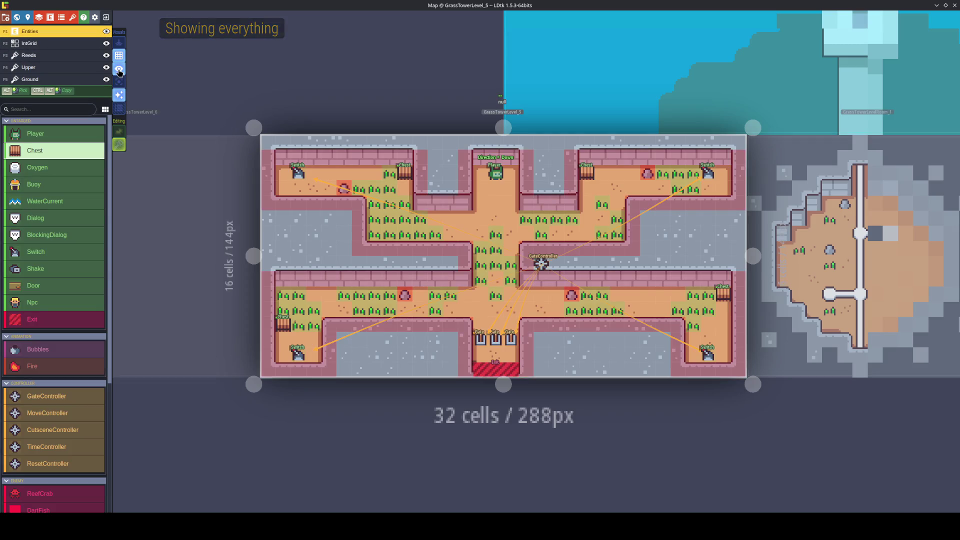
Save the project, inspect the GateController entity's settings, and save again.
{"action": "key", "text": "ctrl+s"}
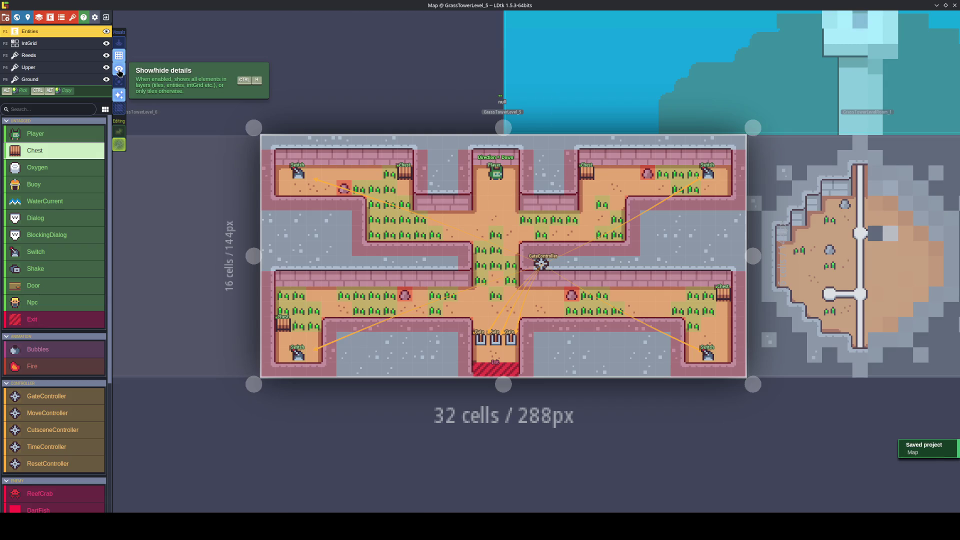
{"action": "left_click", "coordinate": [547, 264]}
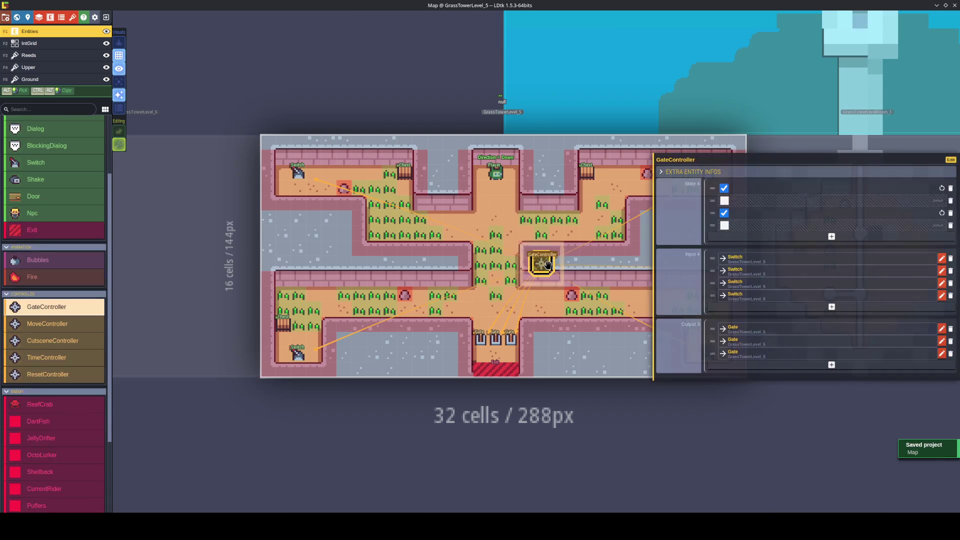
{"action": "key", "text": "Escape"}
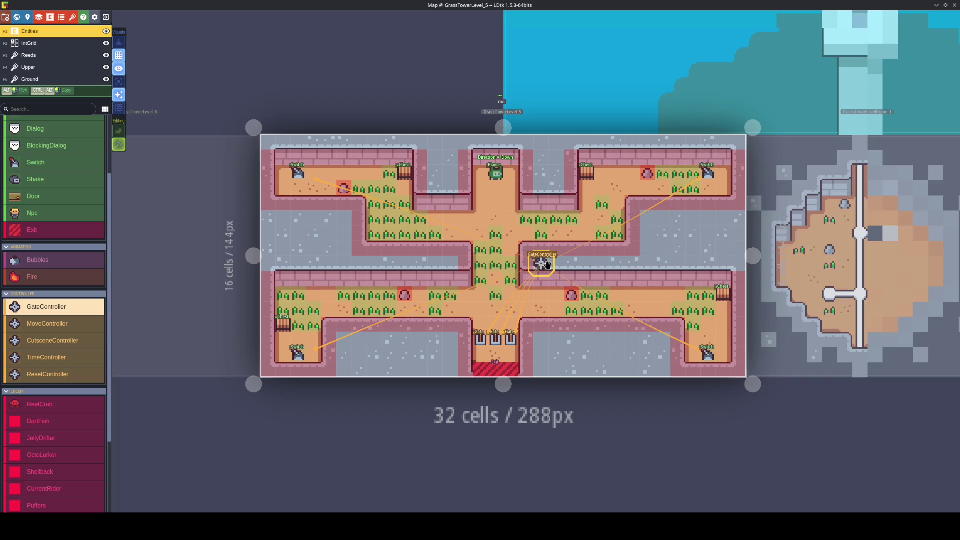
{"action": "key", "text": "ctrl+s"}
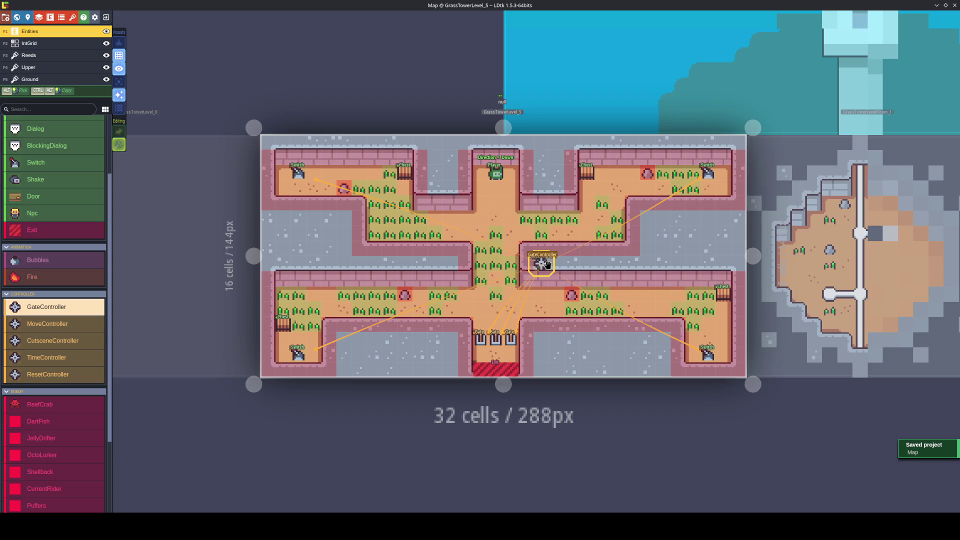
{"action": "key", "text": "ctrl+s"}
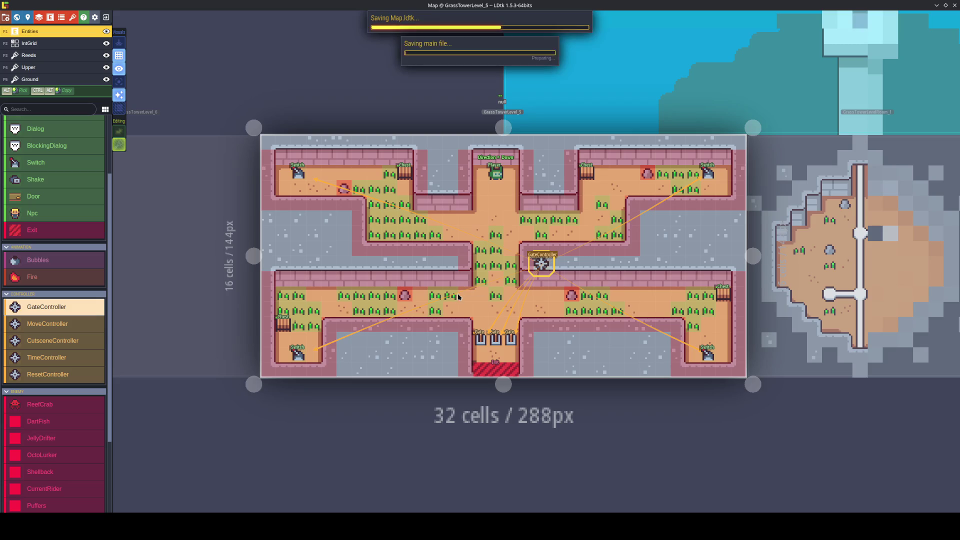
Browse the world view, briefly opening GrassTowerLevelRoom_1 and GrassTowerLevel_6.
{"action": "key", "text": "w"}
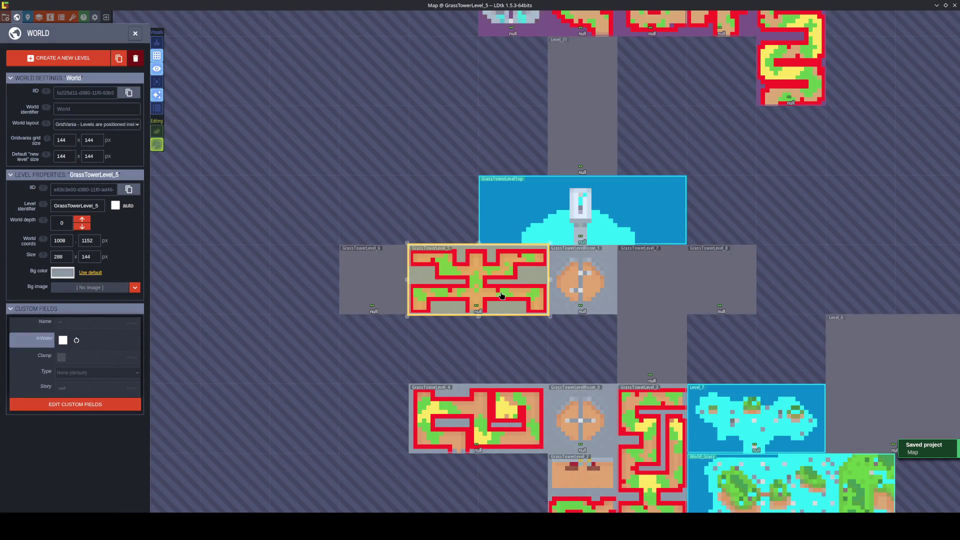
{"action": "double_click", "coordinate": [583, 292]}
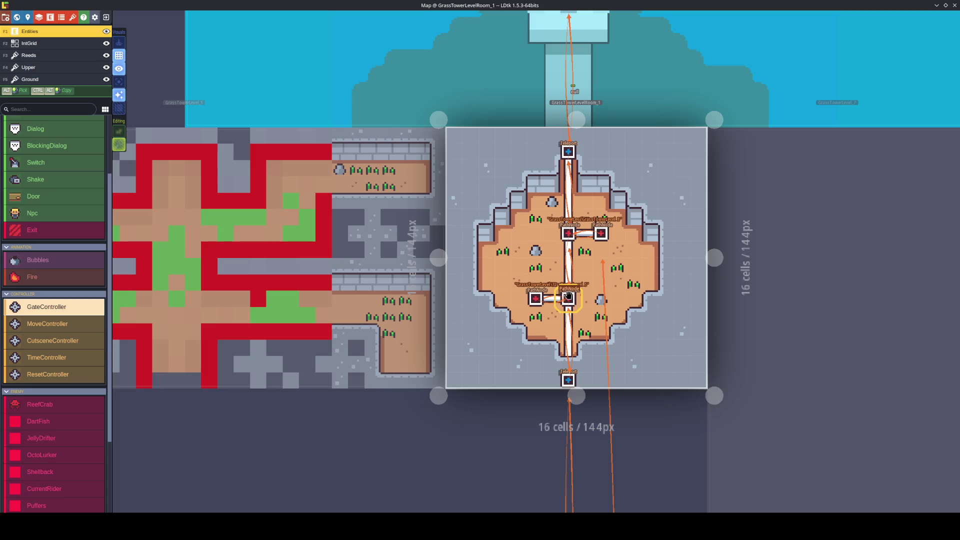
{"action": "key", "text": "w"}
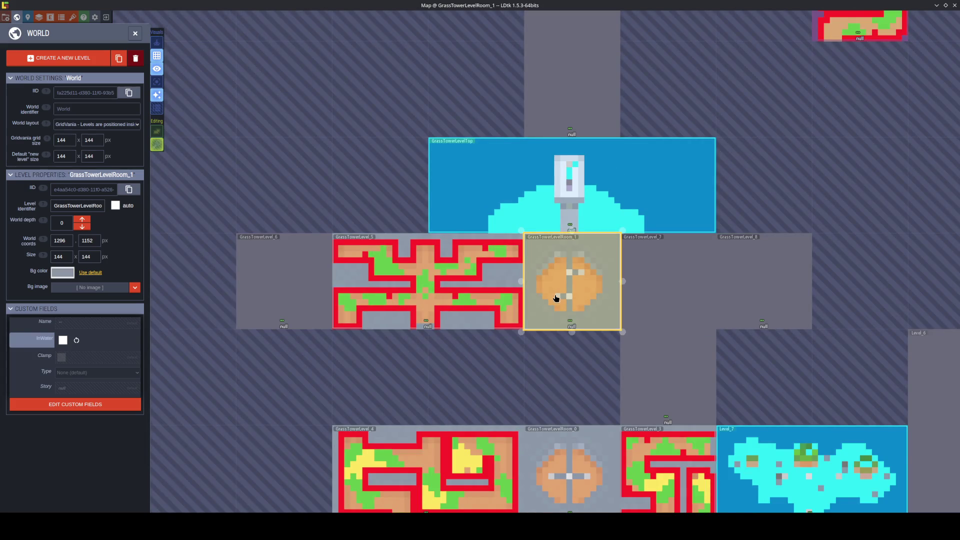
{"action": "scroll", "coordinate": [555, 298], "scroll_direction": "up", "scroll_amount": 3}
{"action": "scroll", "coordinate": [558, 299], "scroll_direction": "down", "scroll_amount": 3}
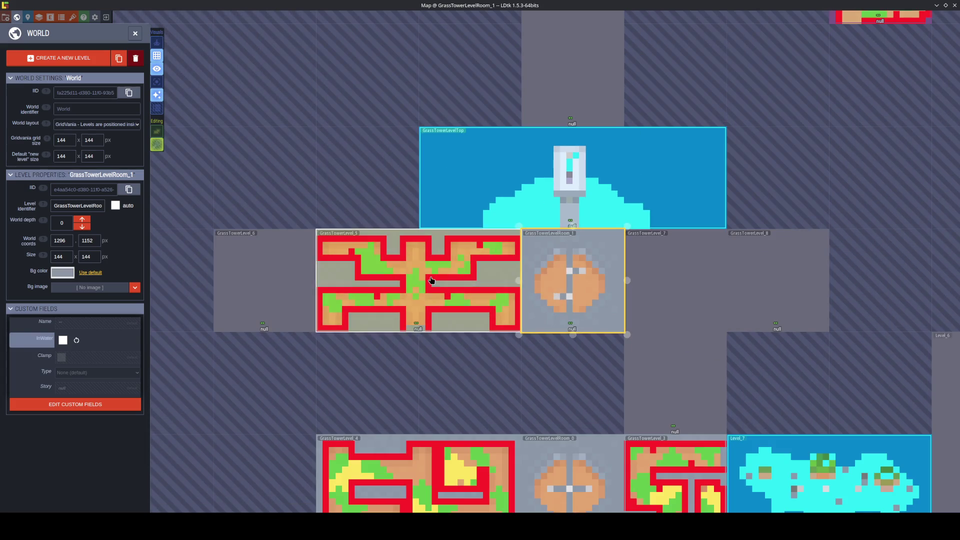
{"action": "double_click", "coordinate": [284, 275]}
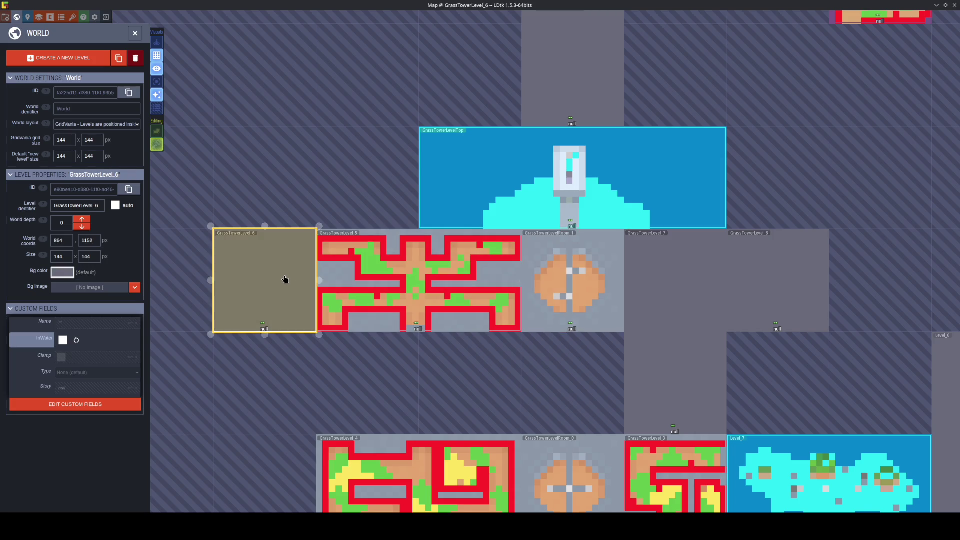
{"action": "key", "text": "w"}
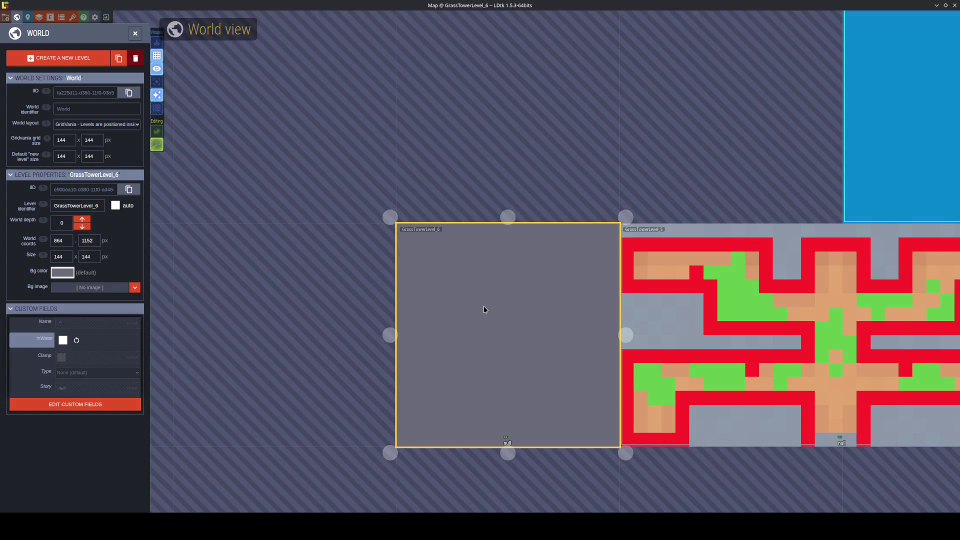
Extend GrassTowerLevel_6 upward to 288 px tall in world view and save the project.
{"action": "scroll", "coordinate": [485, 310], "scroll_direction": "down", "scroll_amount": 2}
{"action": "left_click_drag", "start_coordinate": [507, 272], "coordinate": [492, 220]}
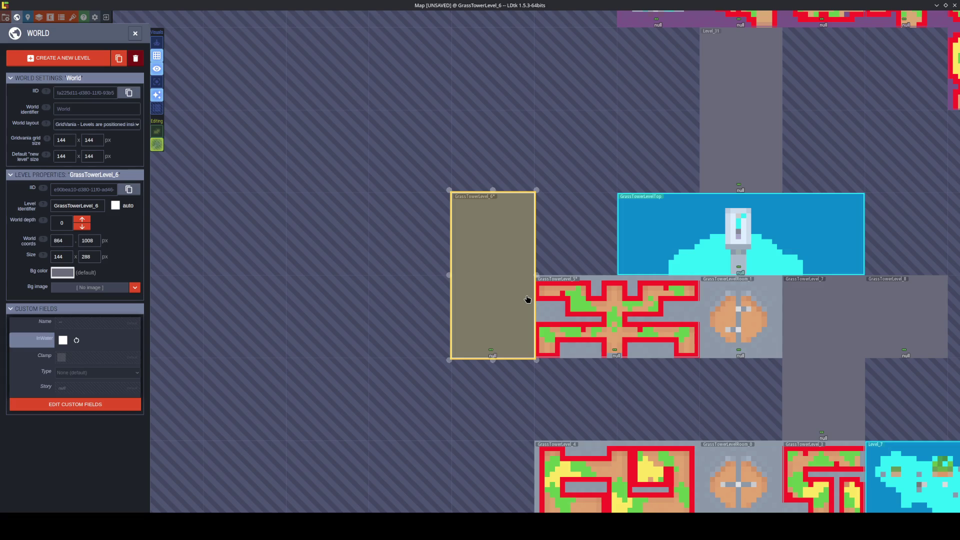
{"action": "key", "text": "ctrl+s"}
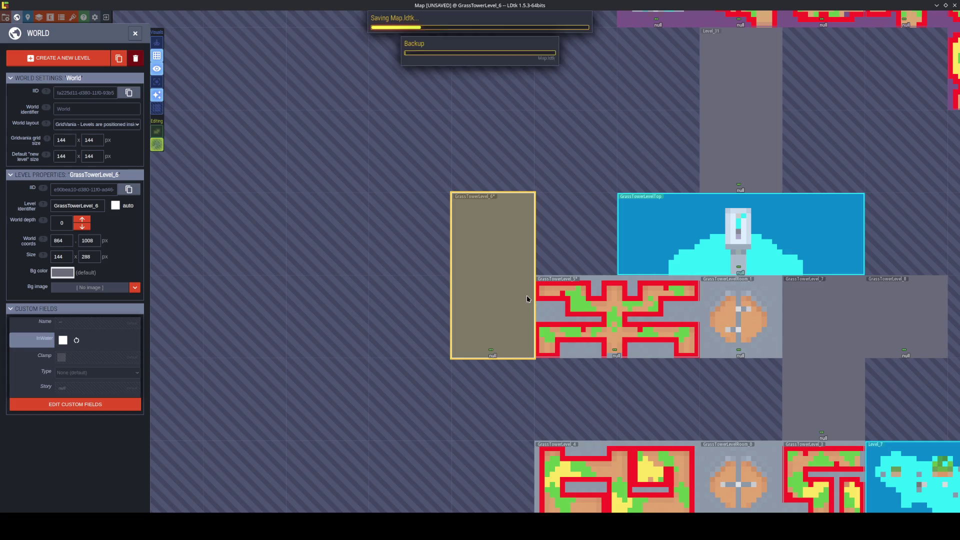
{"action": "scroll", "coordinate": [398, 354], "scroll_direction": "down", "scroll_amount": 3}
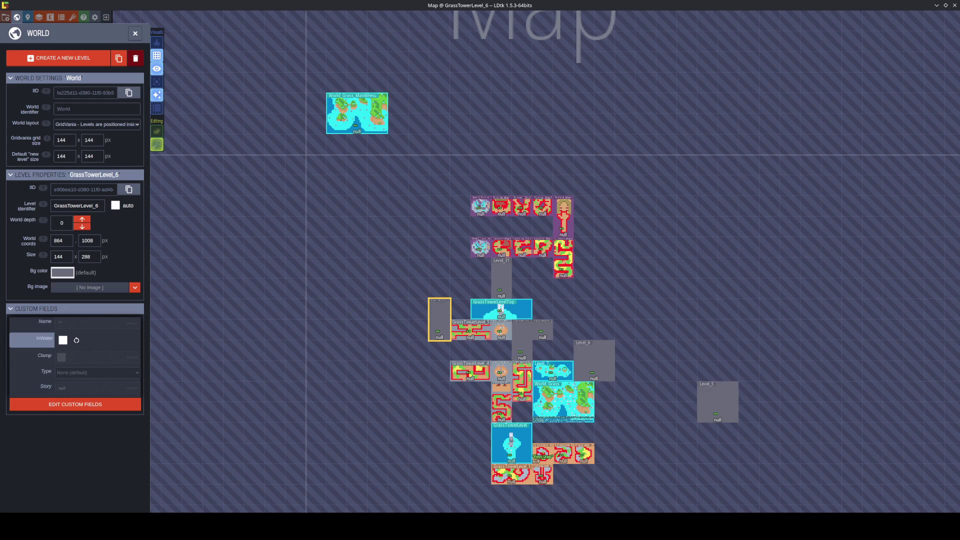
{"action": "key", "text": "alt+Tab"}
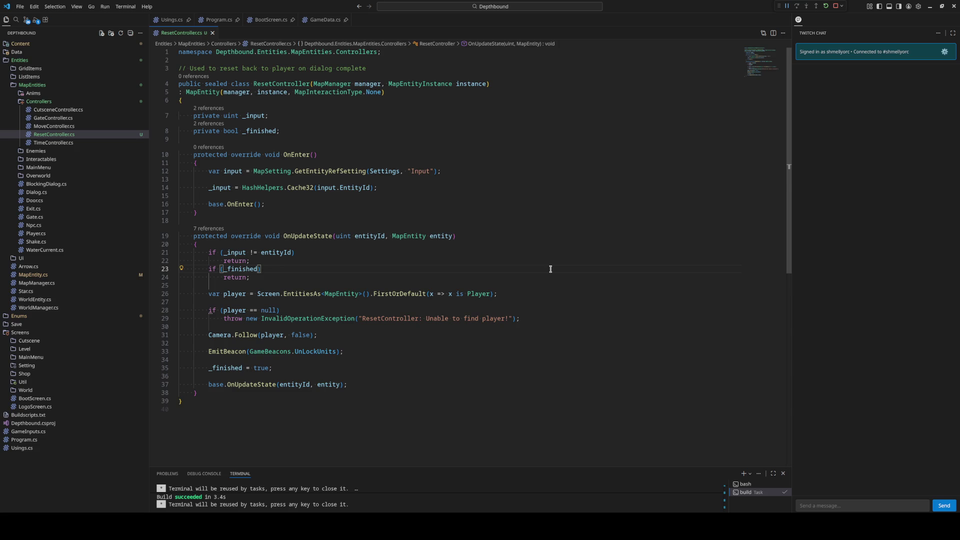
Replace 'Used' in the header comment with the copied class name 'ResetController:'.
{"action": "left_click", "coordinate": [554, 236]}
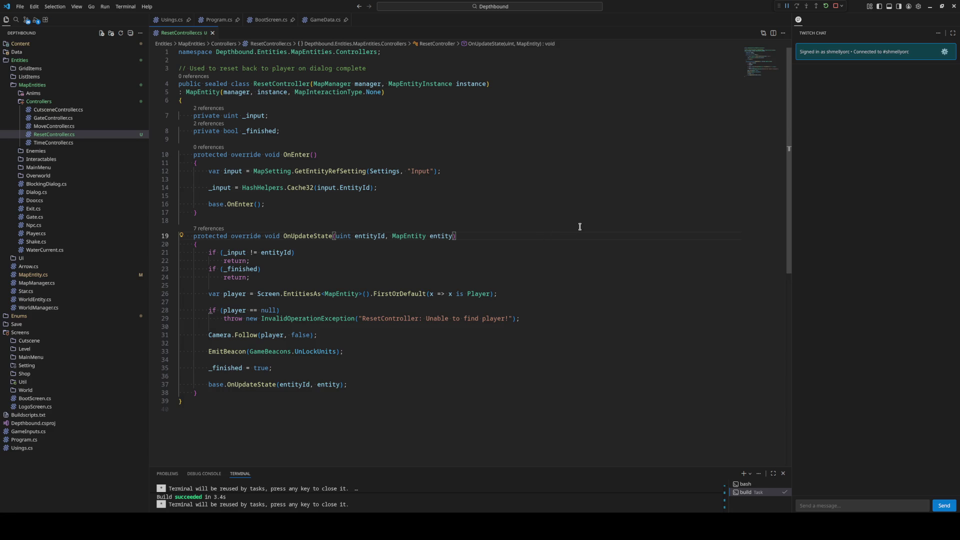
{"action": "double_click", "coordinate": [292, 84]}
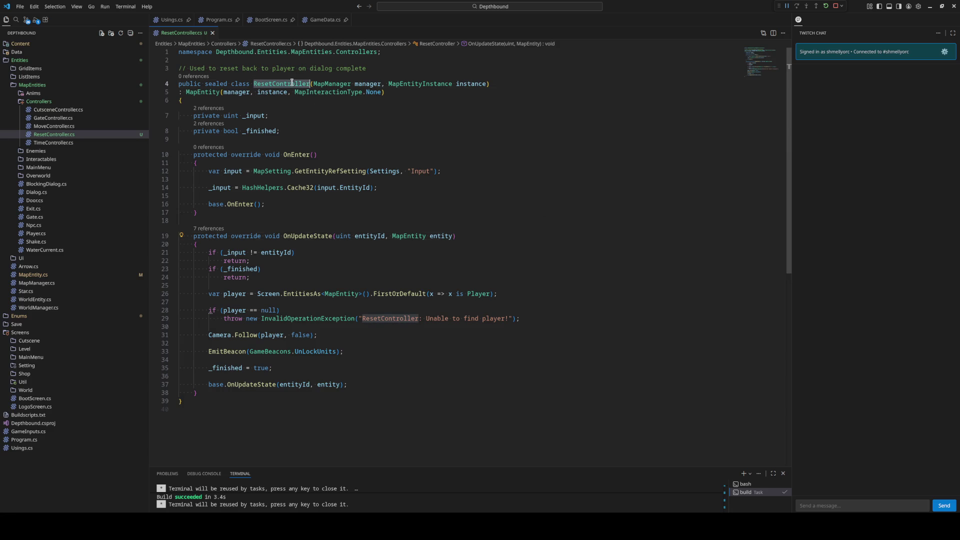
{"action": "key", "text": "ctrl+c"}
{"action": "double_click", "coordinate": [197, 68]}
{"action": "key", "text": "ctrl+v"}
{"action": "type", "text": "\""}
{"action": "key", "text": "BackSpace"}
{"action": "type", "text": ":"}
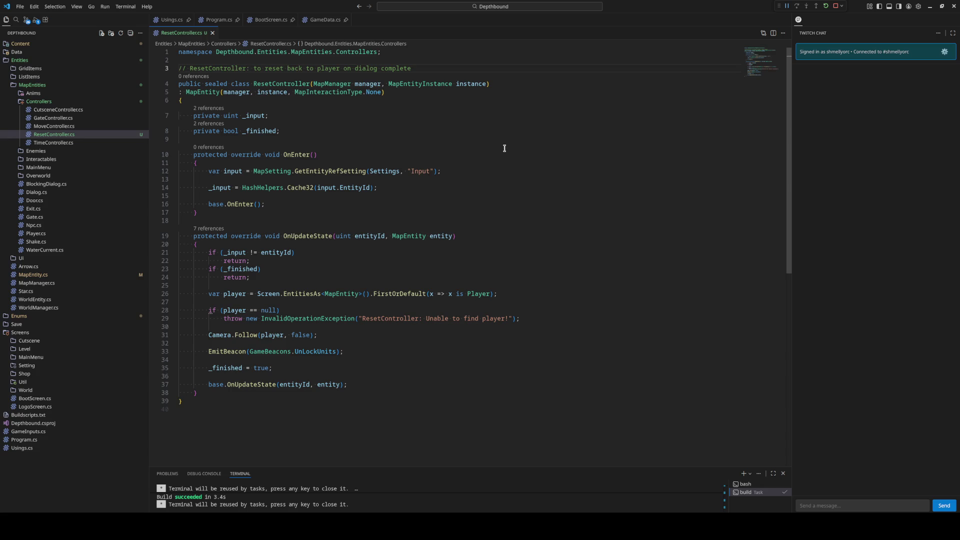
Add 'camera' and 'and' to the comment, plus a line '// make the player able to move again.'.
{"action": "left_click", "coordinate": [284, 70]}
{"action": "type", "text": "camera"}
{"action": "left_click", "coordinate": [456, 67]}
{"action": "type", "text": "and"}
{"action": "key", "text": "Return"}
{"action": "type", "text": "// "}
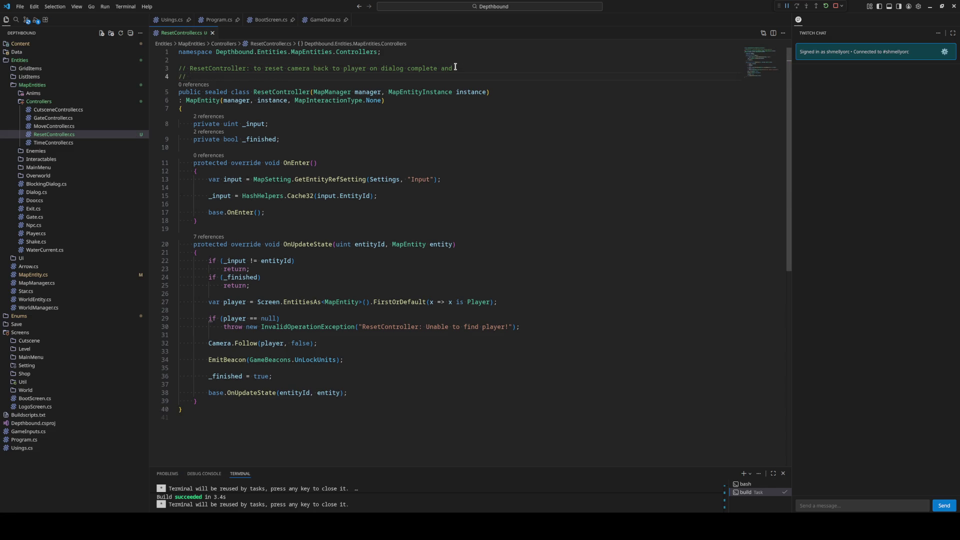
{"action": "type", "text": "make the player"}
{"action": "type", "text": " able to move a"}
{"action": "type", "text": "gain."}
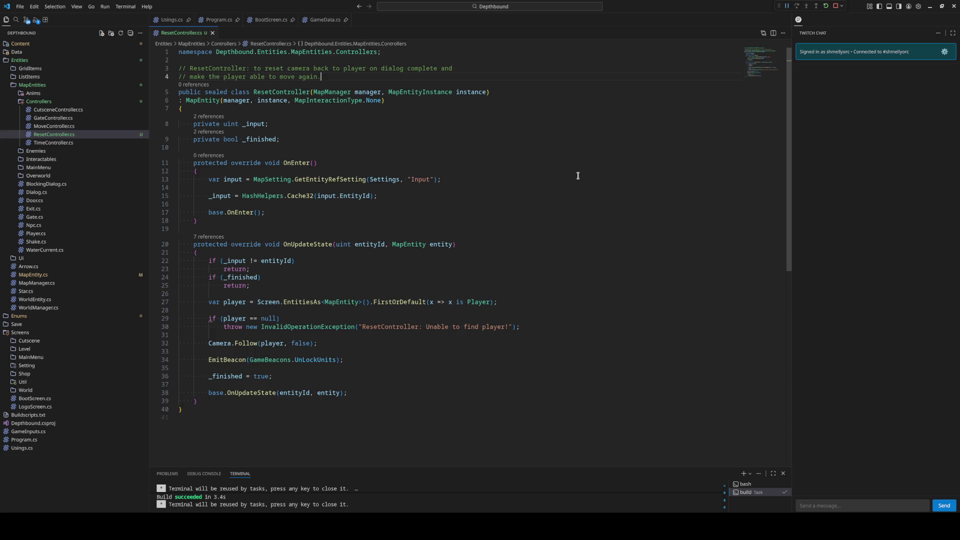
Dismiss the code-actions menu in ResetController.cs and show the Run and Debug panel.
{"action": "right_click", "coordinate": [554, 167]}
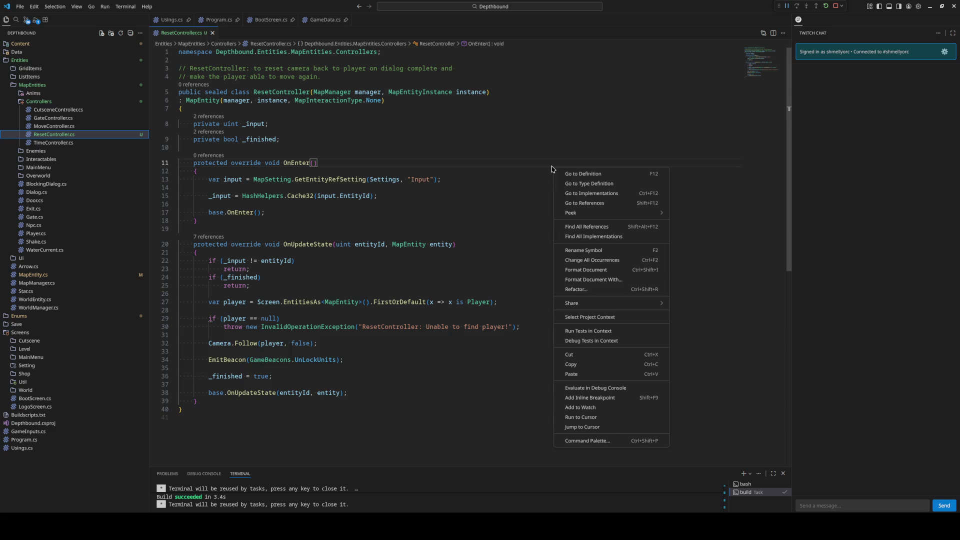
{"action": "left_click", "coordinate": [554, 151]}
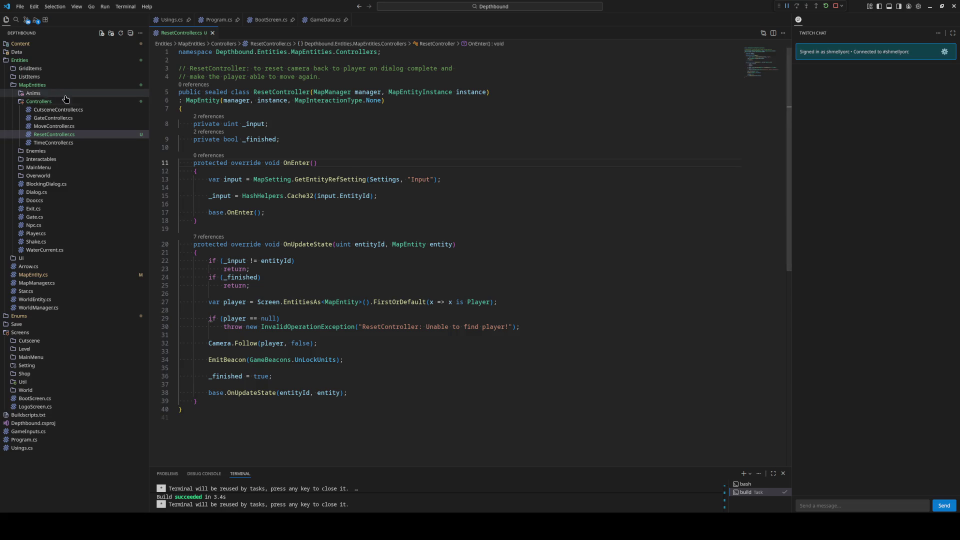
{"action": "left_click", "coordinate": [37, 22]}
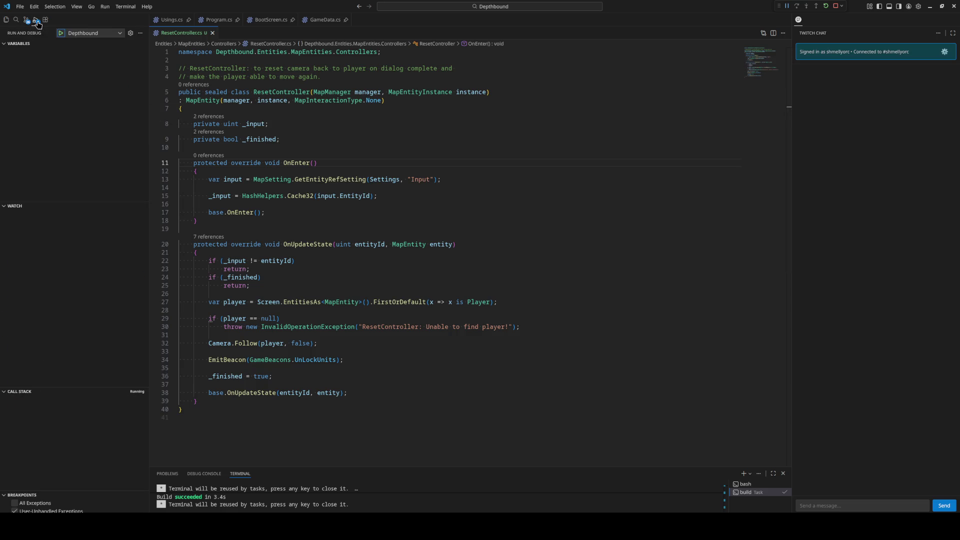
Keep Depthbound as launch configuration, commit all changes as 'Update #6', and return to Explorer.
{"action": "left_click", "coordinate": [84, 32]}
{"action": "left_click", "coordinate": [73, 41]}
{"action": "left_click", "coordinate": [26, 20]}
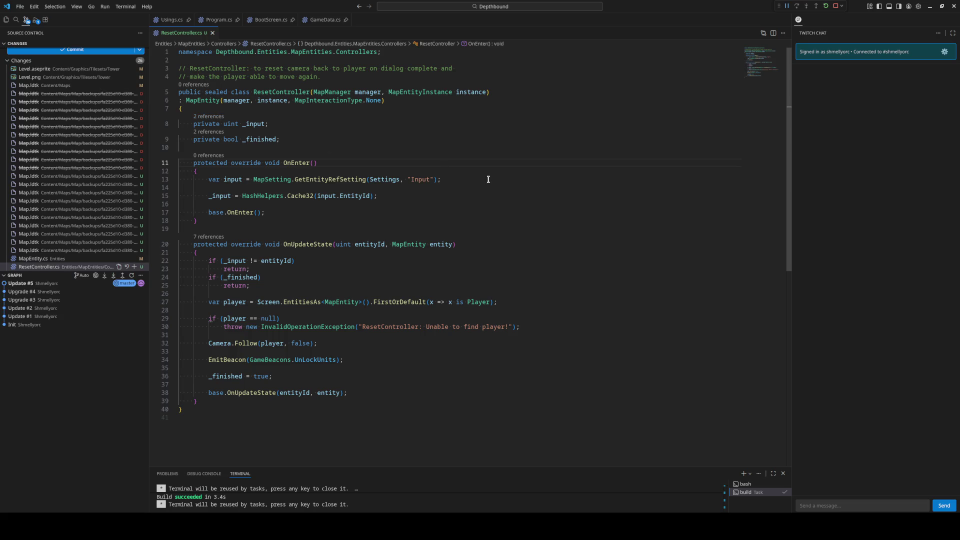
{"action": "scroll", "coordinate": [83, 65], "scroll_direction": "up", "scroll_amount": 1}
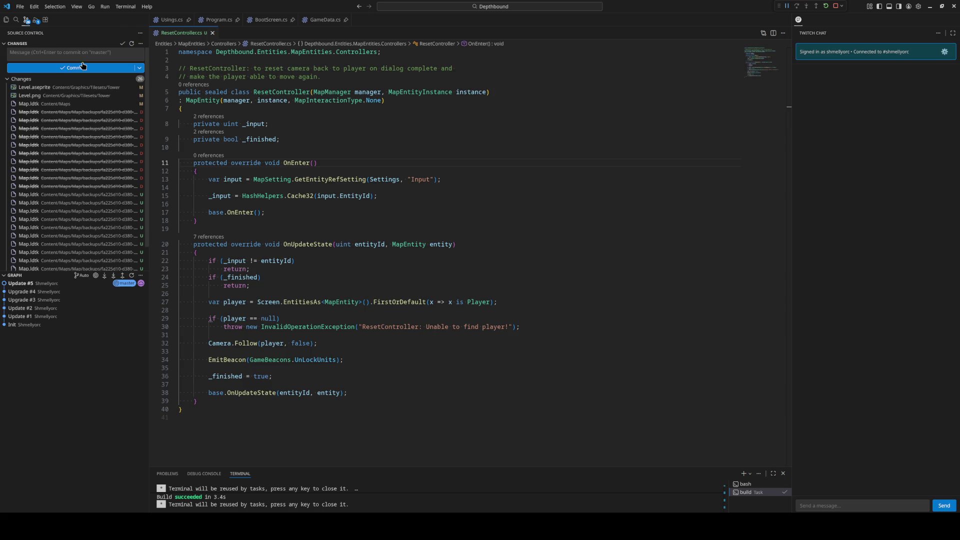
{"action": "left_click", "coordinate": [70, 52]}
{"action": "type", "text": "Update #6"}
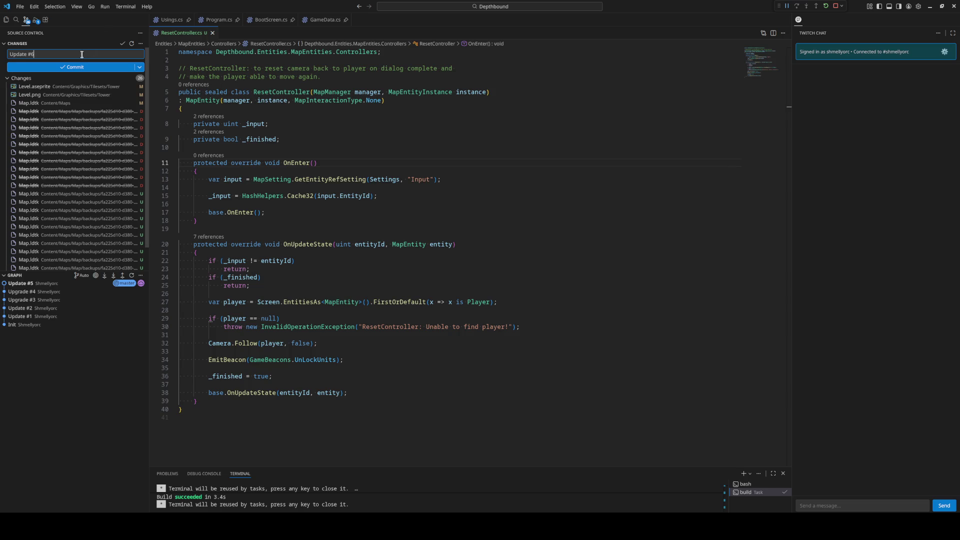
{"action": "left_click", "coordinate": [64, 67]}
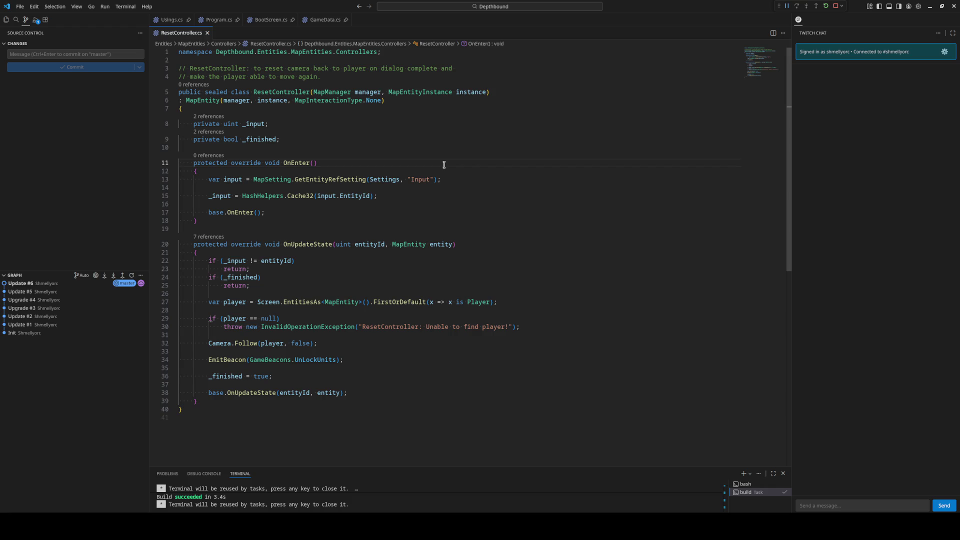
{"action": "key", "text": "ctrl+shift+e"}
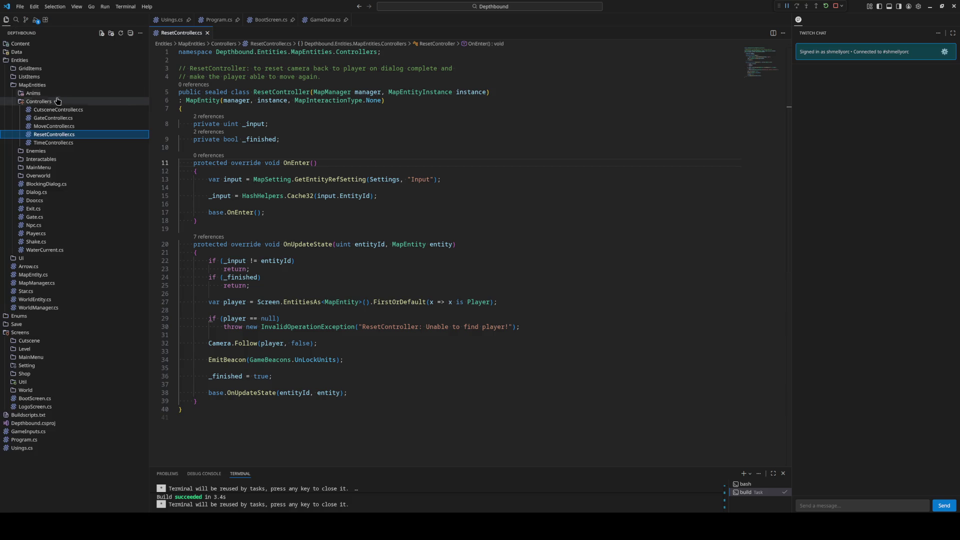
Collapse the Controllers folder, then return focus to the ResetController code.
{"action": "left_click", "coordinate": [51, 103]}
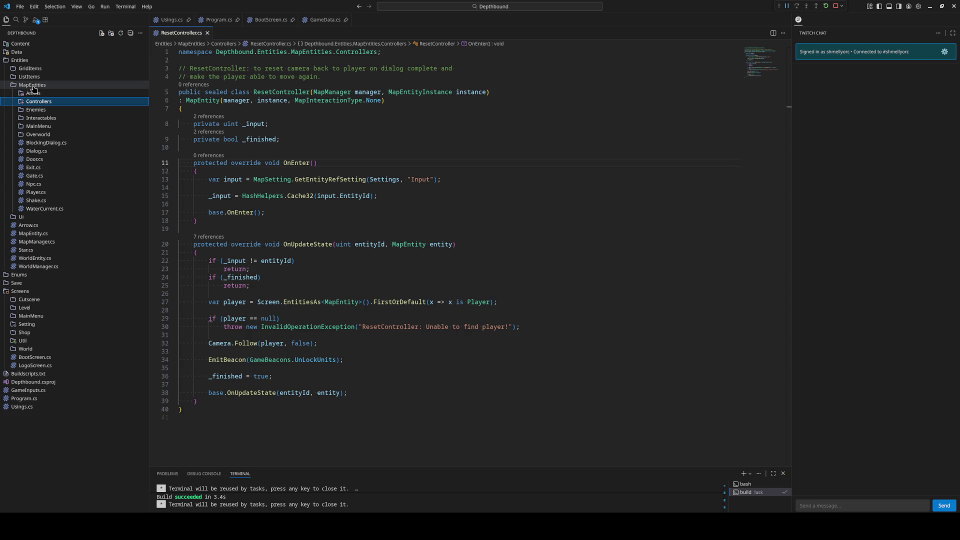
{"action": "left_click", "coordinate": [573, 213]}
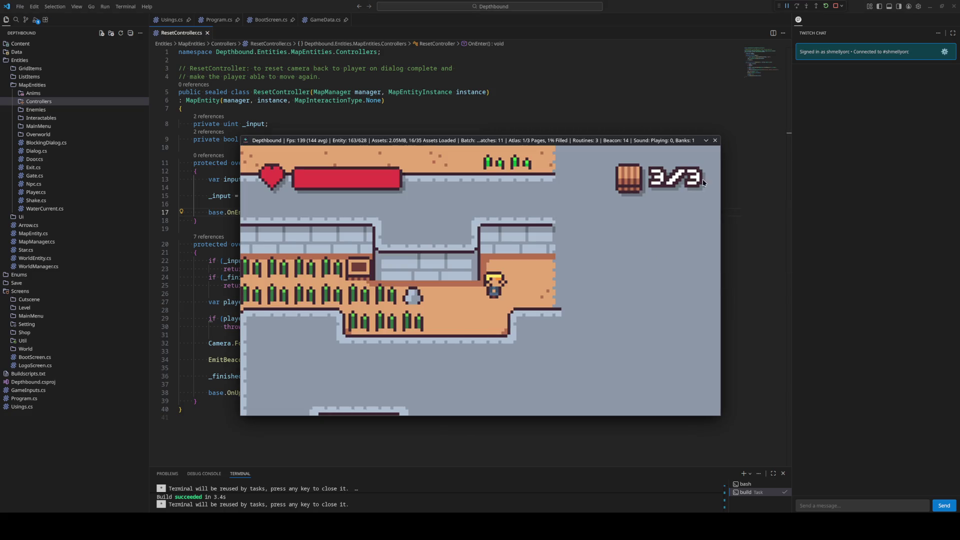
Rebuild and relaunch the game, then walk into the tower and collect the barrel at the door.
{"action": "left_click", "coordinate": [715, 140]}
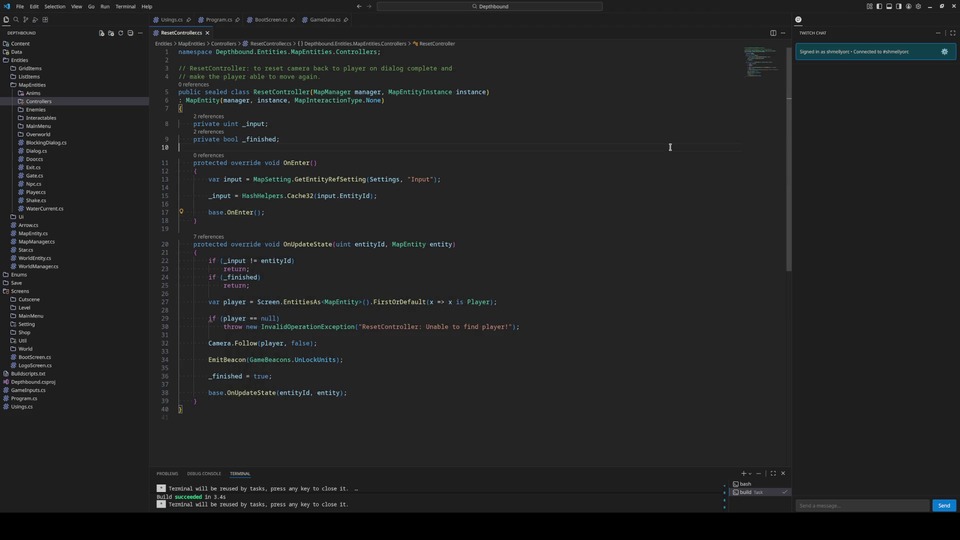
{"action": "key", "text": "F5"}
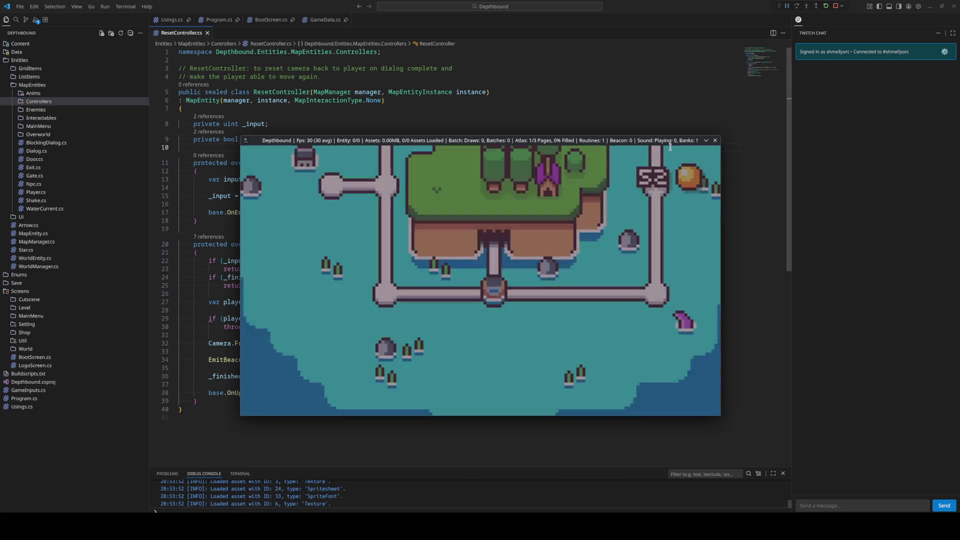
{"action": "key", "text": "Left"}
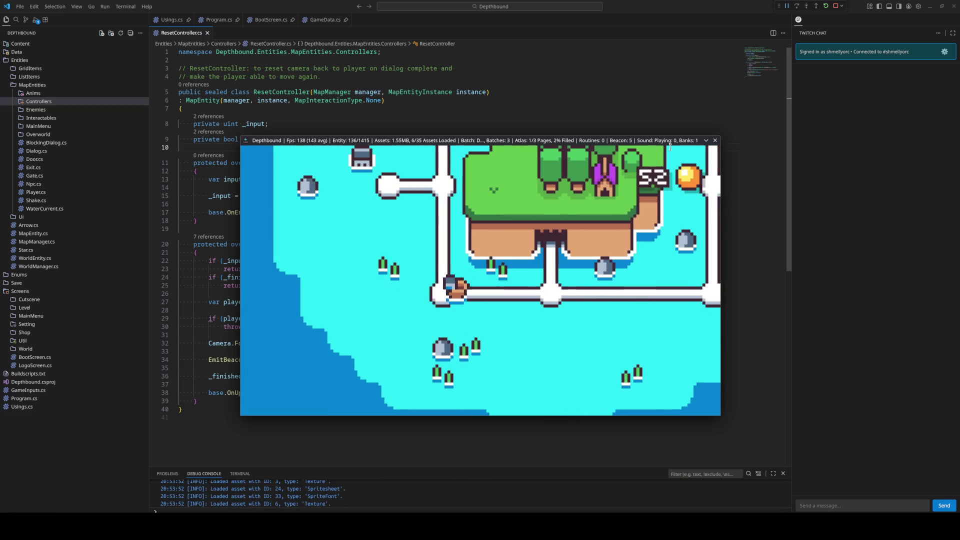
{"action": "key", "text": "Up"}
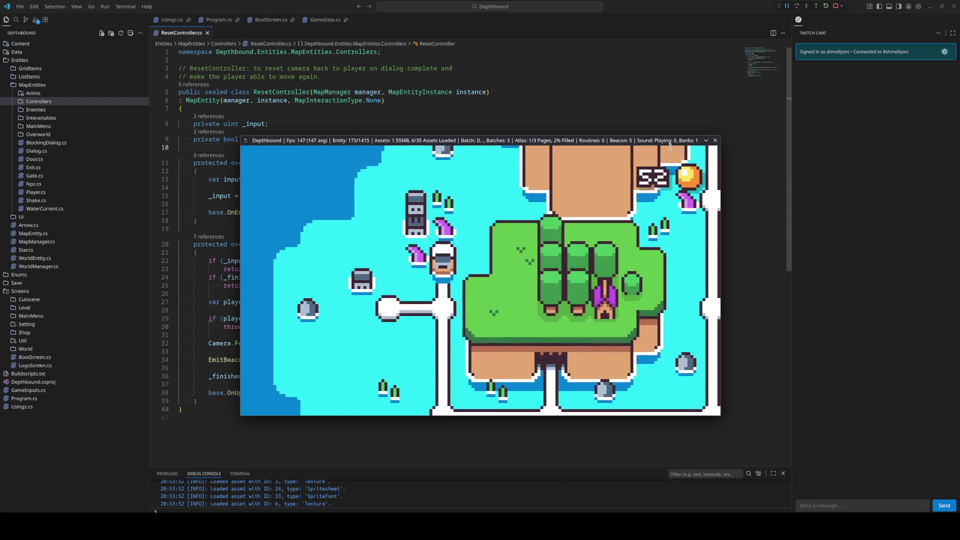
{"action": "key", "text": "Up"}
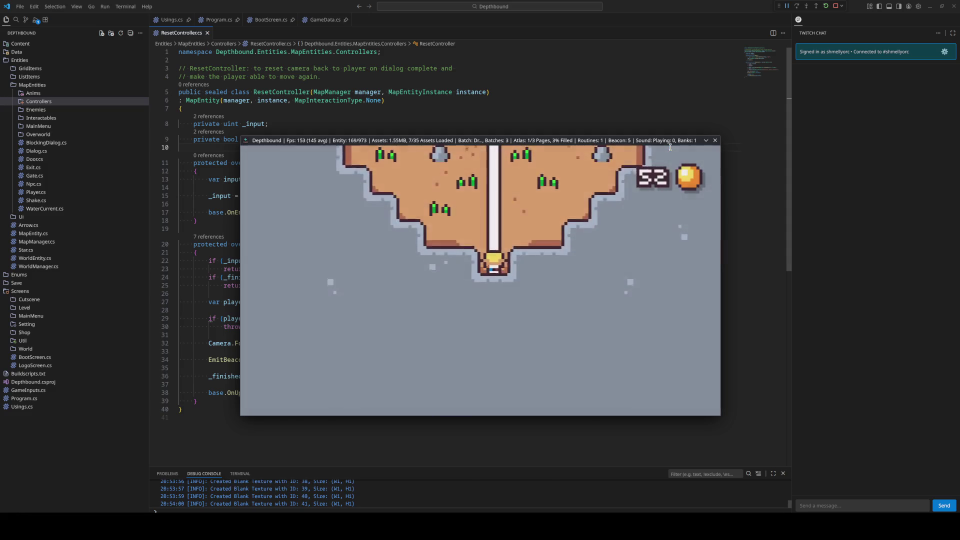
{"action": "key", "text": "Up"}
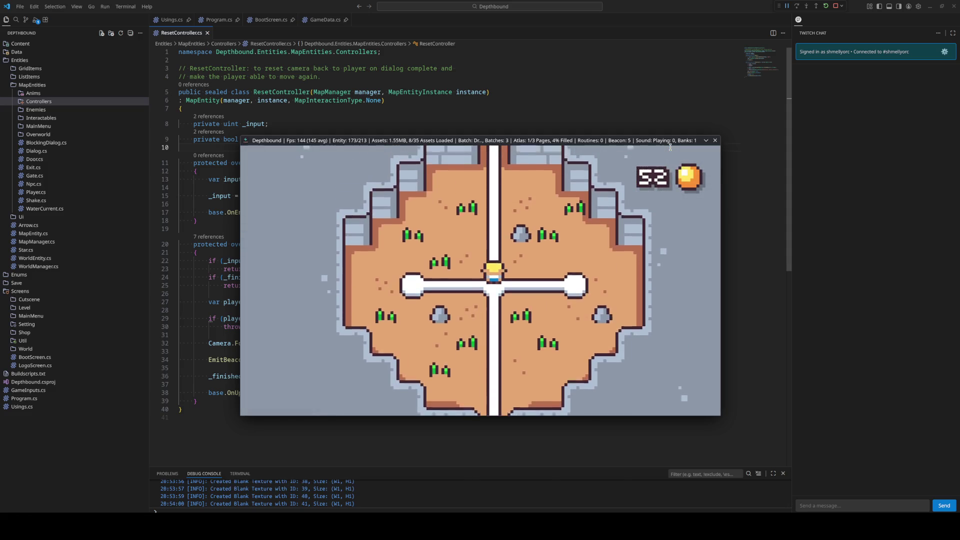
{"action": "key", "text": "Up"}
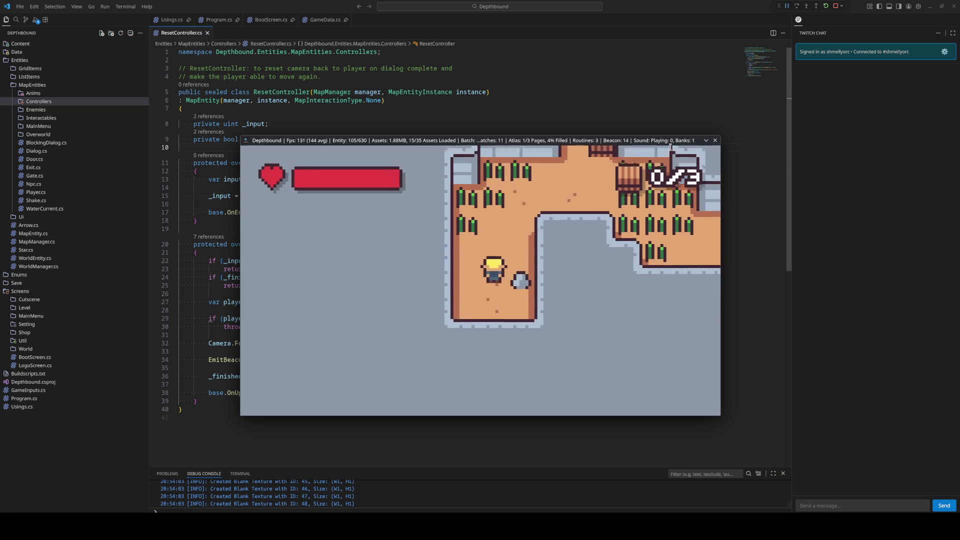
{"action": "key", "text": "Right"}
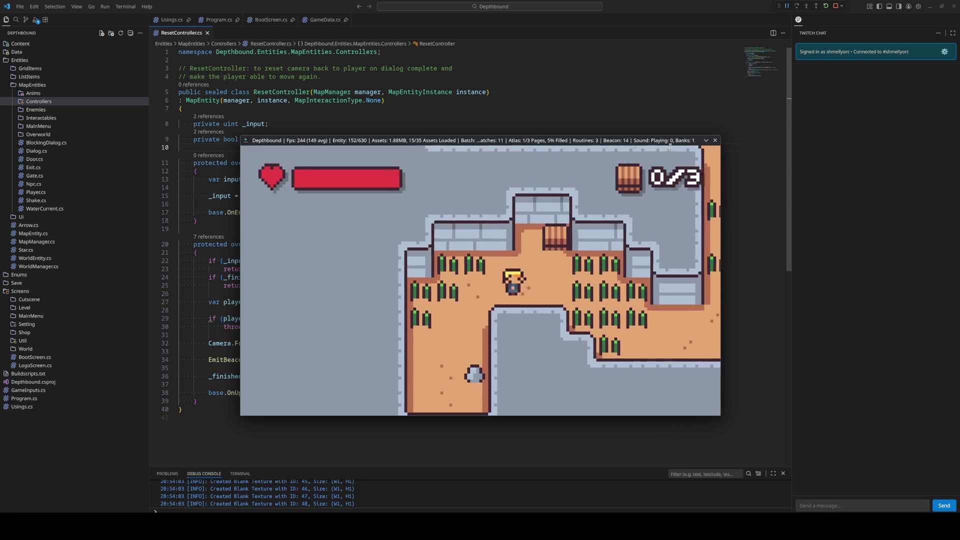
{"action": "key", "text": "Up"}
{"action": "key", "text": "e"}
Walk through the grass and up the right-hand column to collect the second barrel.
{"action": "key", "text": "Down"}
{"action": "key", "text": "Right"}
{"action": "key", "text": "Right"}
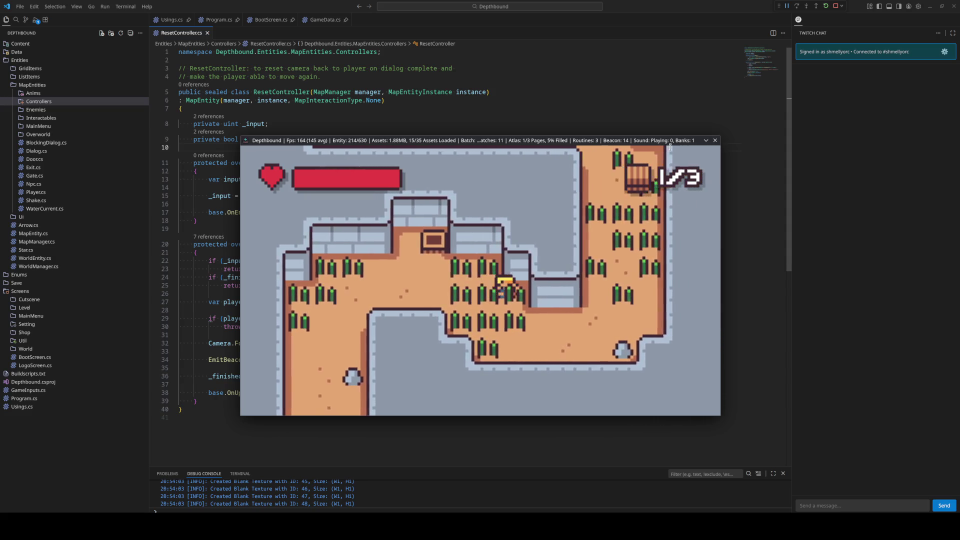
{"action": "key", "text": "Down"}
{"action": "key", "text": "Right"}
{"action": "key", "text": "Up"}
{"action": "key", "text": "Up"}
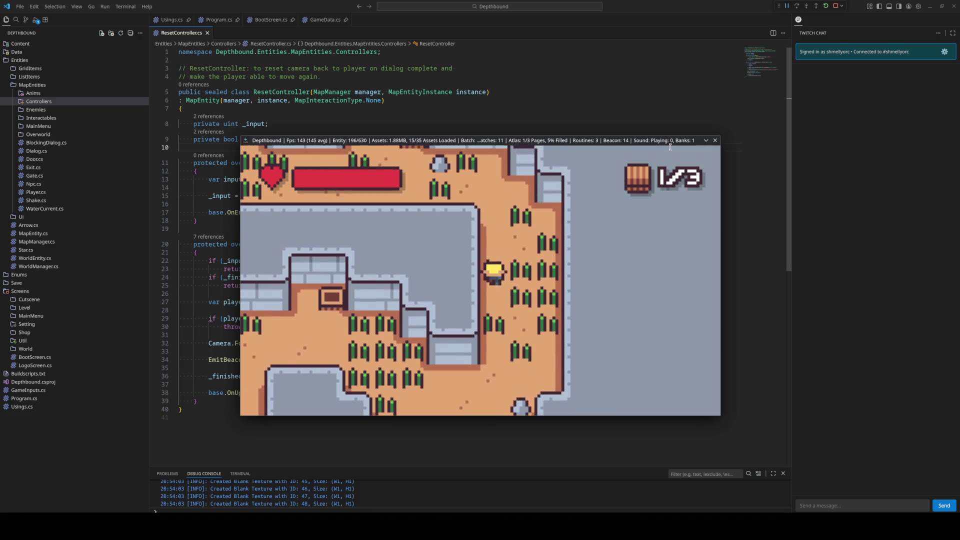
{"action": "key", "text": "Up"}
{"action": "key", "text": "Left"}
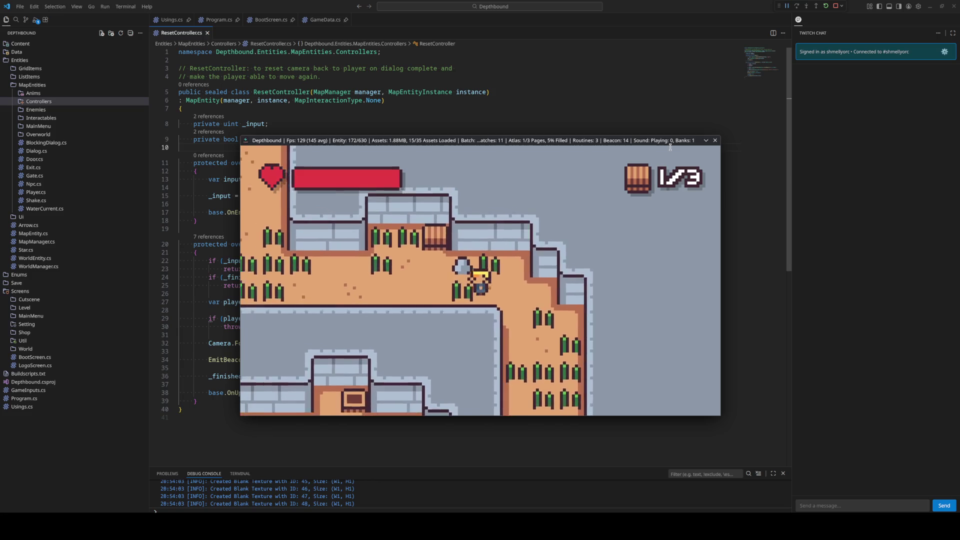
{"action": "key", "text": "Up"}
{"action": "key", "text": "Left"}
{"action": "key", "text": "Escape"}
{"action": "key", "text": "Escape"}
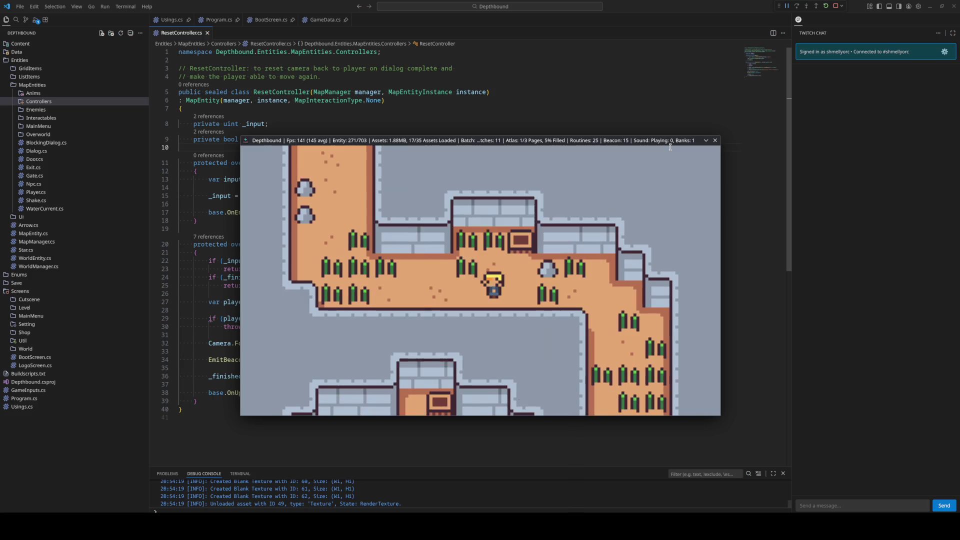
{"action": "key", "text": "Left"}
{"action": "key", "text": "Left"}
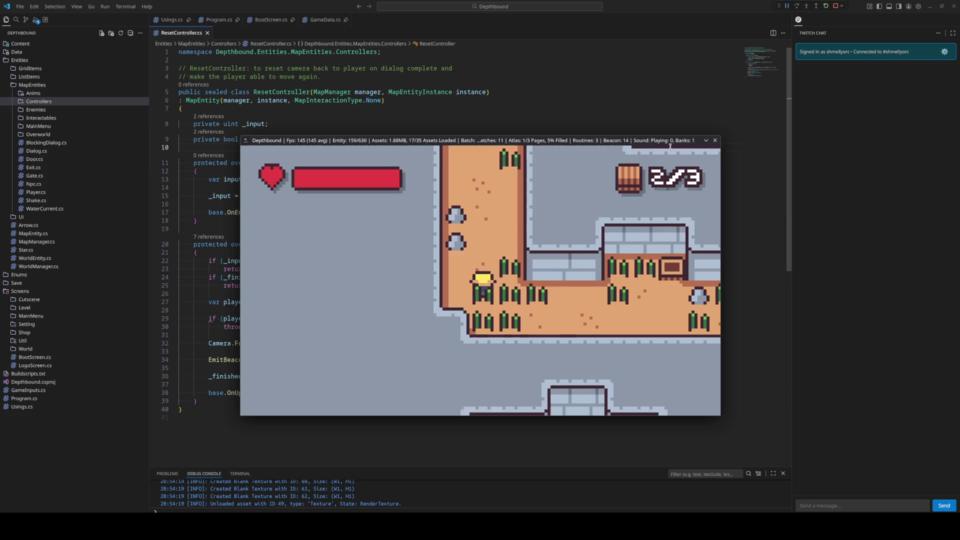
Walk along the crop row into Doctor Zee's cutscene and advance to 'Ahh, there we go. Much better.'.
{"action": "key", "text": "Up"}
{"action": "key", "text": "Up"}
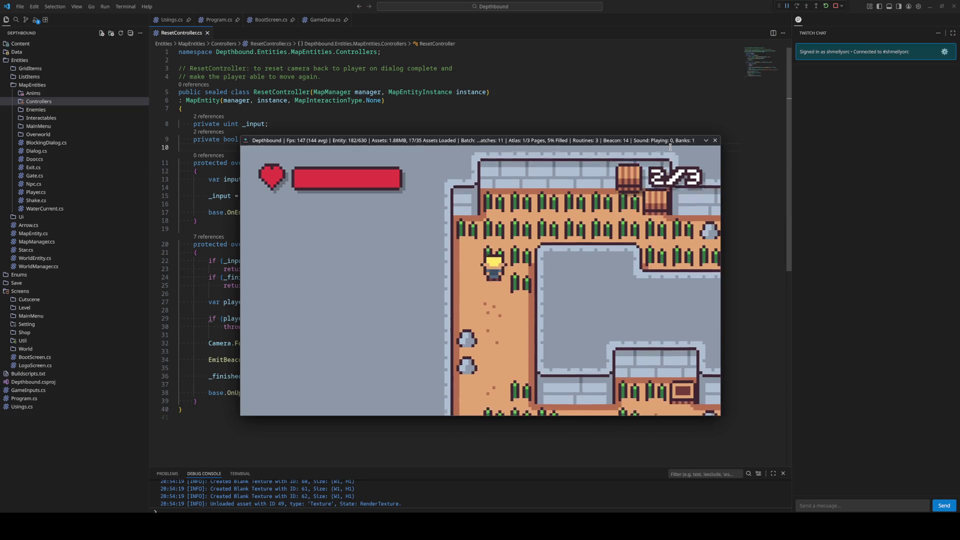
{"action": "key", "text": "Right"}
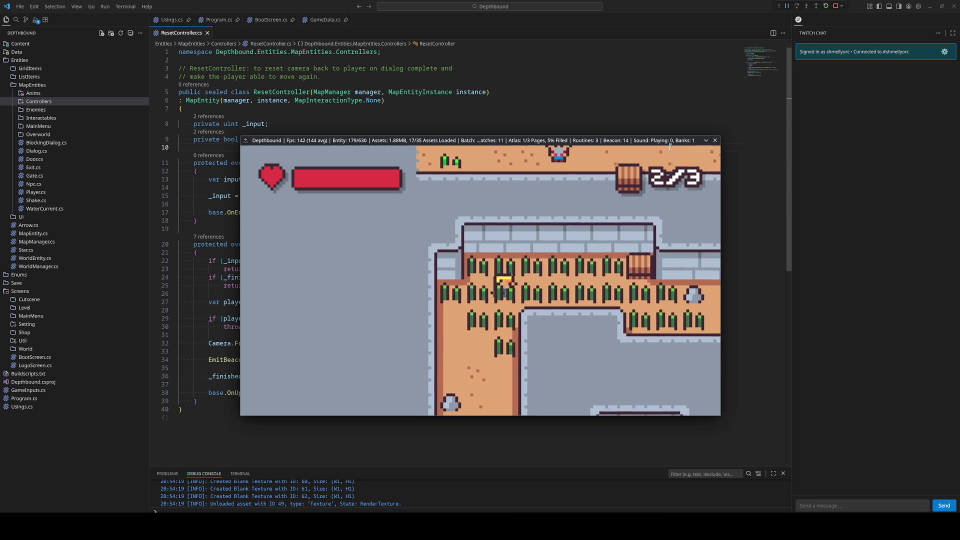
{"action": "key", "text": "Right"}
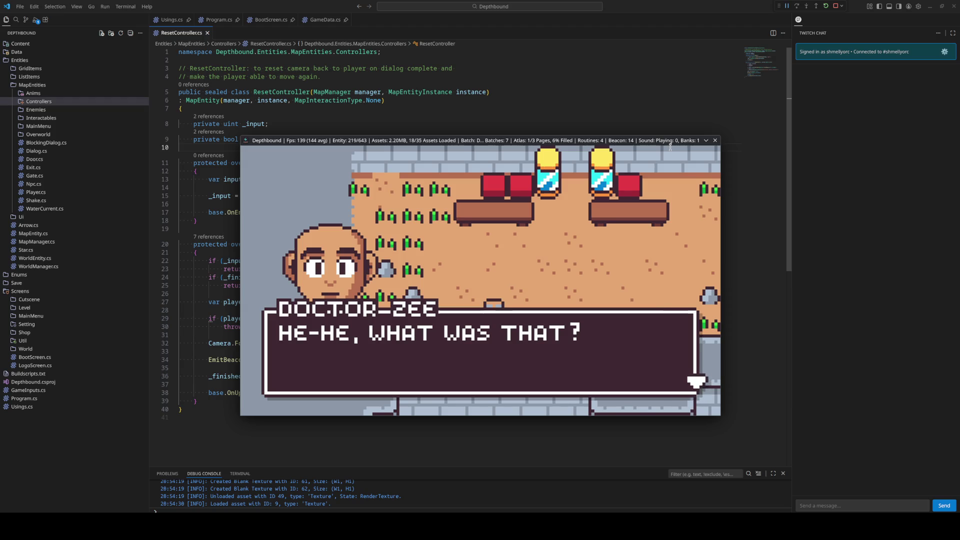
{"action": "key", "text": "space"}
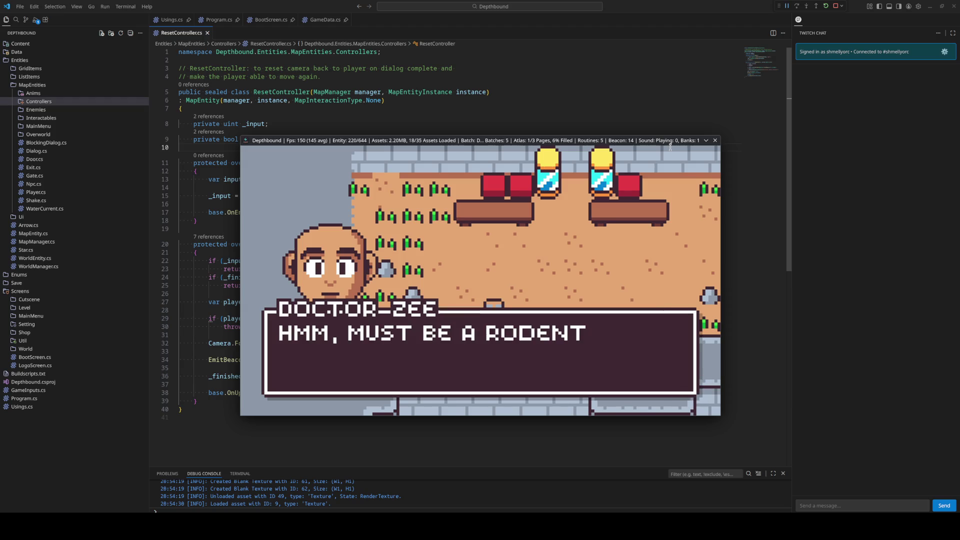
{"action": "key", "text": "space"}
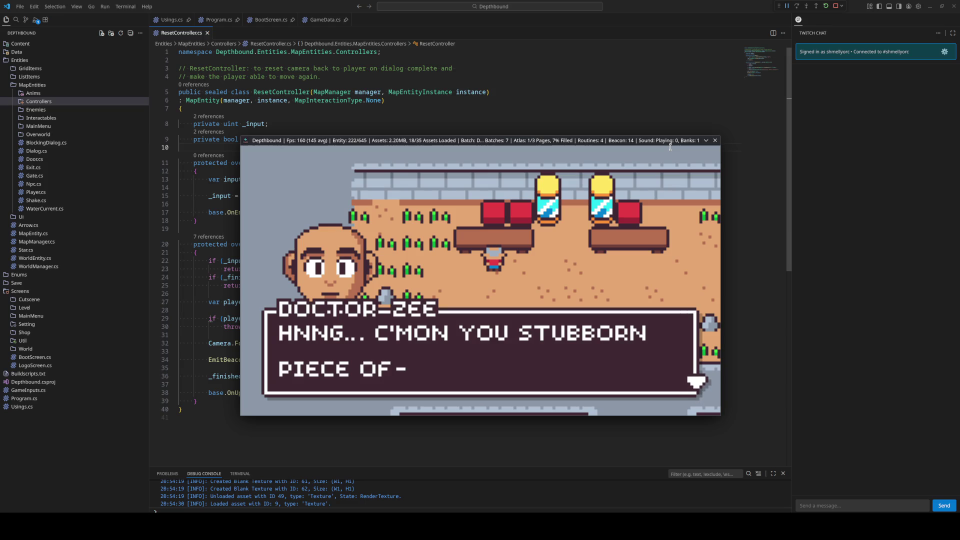
{"action": "key", "text": "space"}
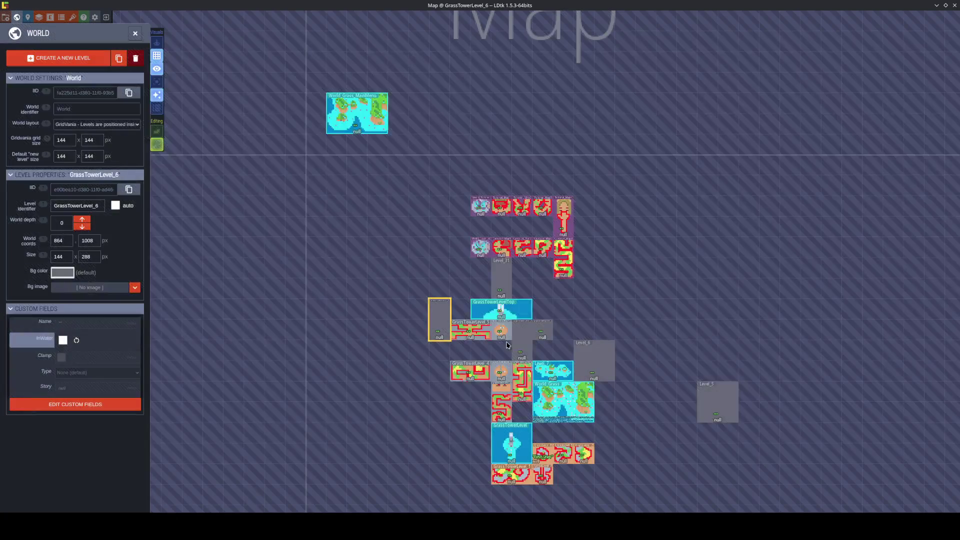
Open GrassTowerLevel_2 and select the Dialog entity near the benches.
{"action": "scroll", "coordinate": [508, 378], "scroll_direction": "up", "scroll_amount": 2}
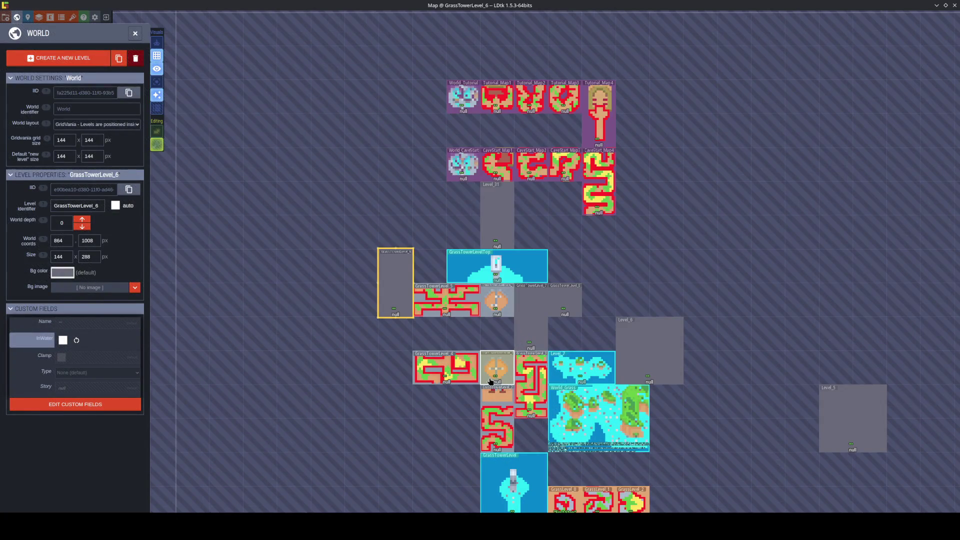
{"action": "double_click", "coordinate": [491, 382]}
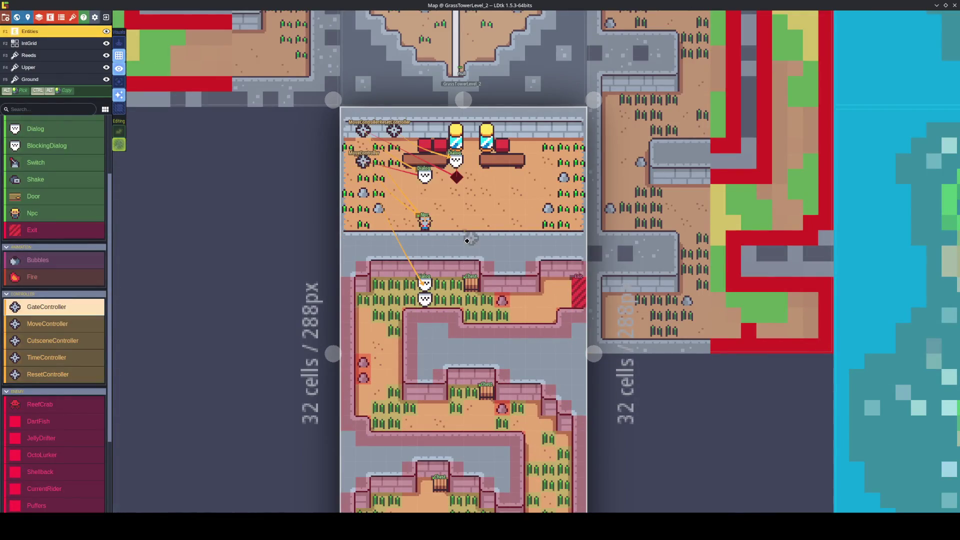
{"action": "left_click_drag", "start_coordinate": [468, 242], "coordinate": [462, 307]}
{"action": "scroll", "coordinate": [463, 311], "scroll_direction": "up", "scroll_amount": 2}
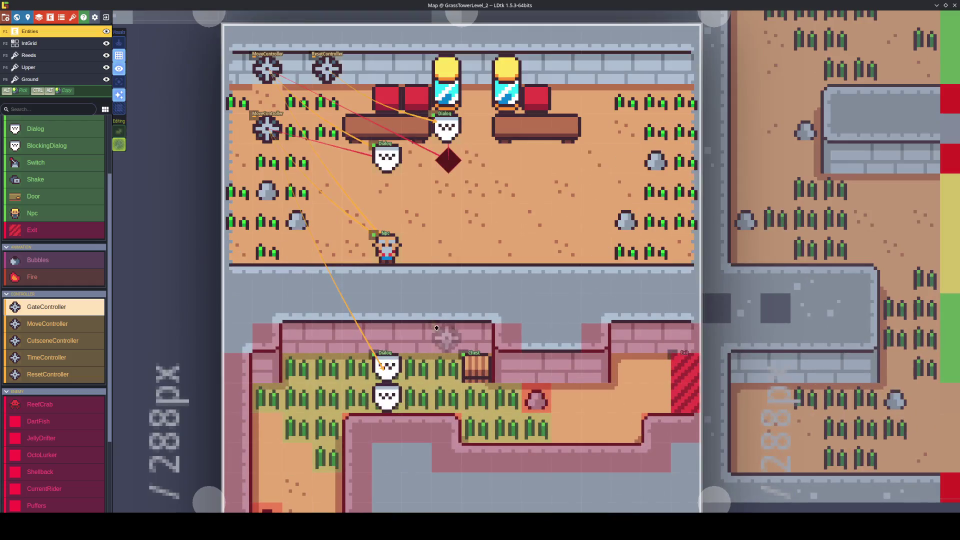
{"action": "left_click", "coordinate": [387, 159]}
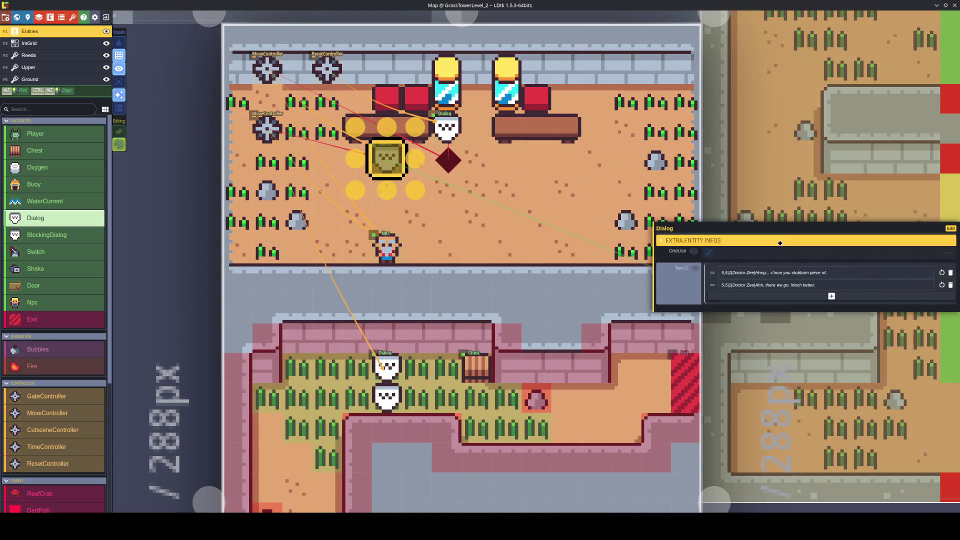
Cut 'Much better.' out of the second dialog line and save.
{"action": "left_click", "coordinate": [806, 280]}
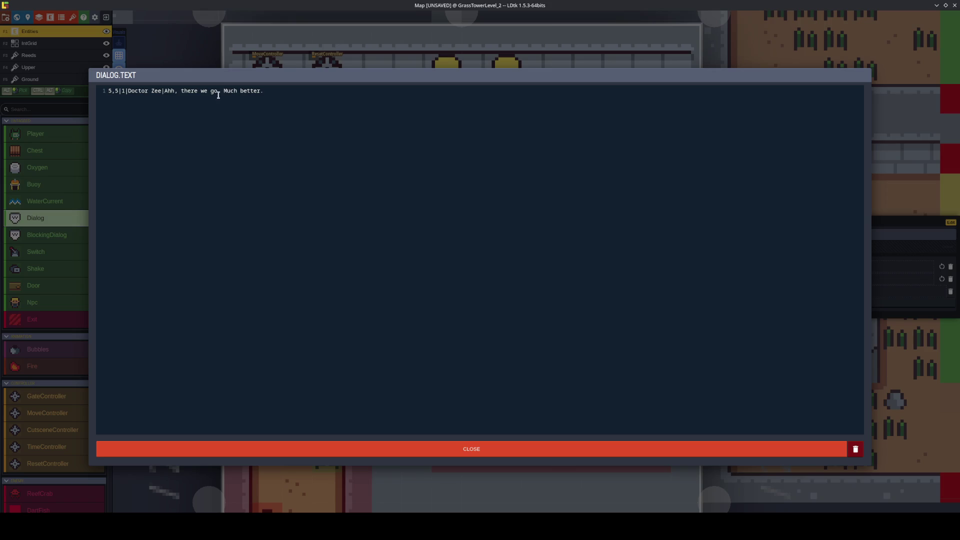
{"action": "left_click_drag", "start_coordinate": [224, 91], "coordinate": [304, 94]}
{"action": "left_click", "coordinate": [278, 92]}
{"action": "key", "text": "ctrl+shift+Left"}
{"action": "key", "text": "ctrl+shift+Left"}
{"action": "key", "text": "BackSpace"}
{"action": "left_click", "coordinate": [399, 448]}
{"action": "key", "text": "ctrl+s"}
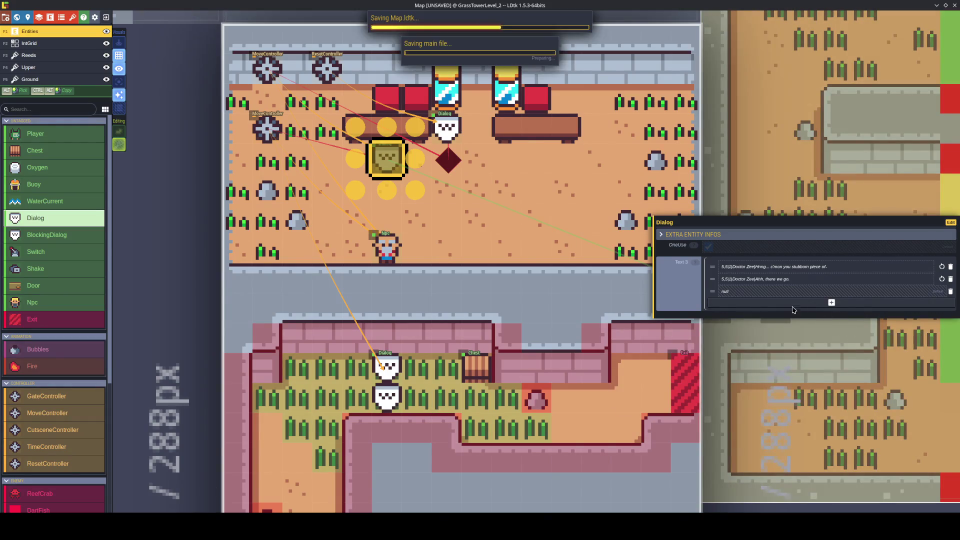
Paste 'Much better.' into the empty third dialog line.
{"action": "left_click", "coordinate": [756, 295]}
{"action": "key", "text": "ctrl+v"}
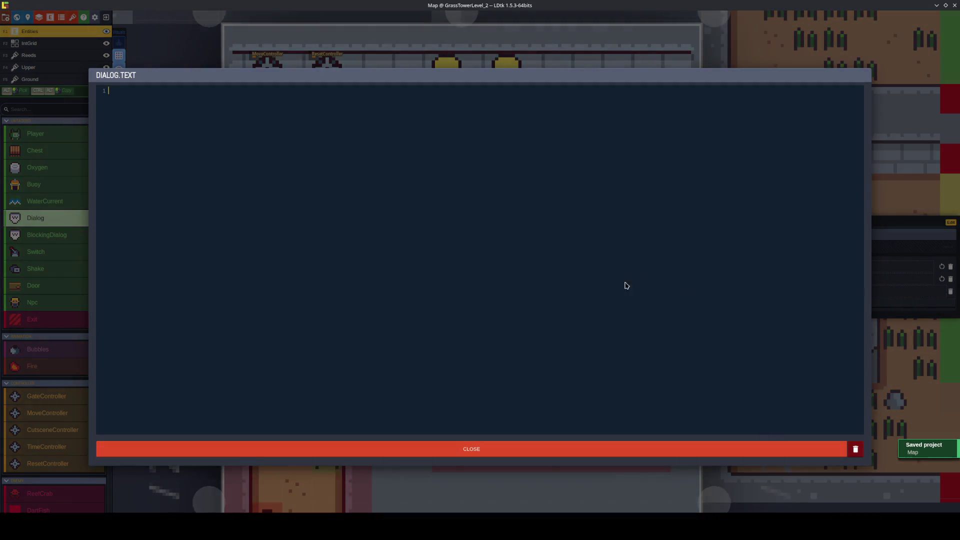
{"action": "type", "text": "Much better."}
{"action": "left_click", "coordinate": [510, 449]}
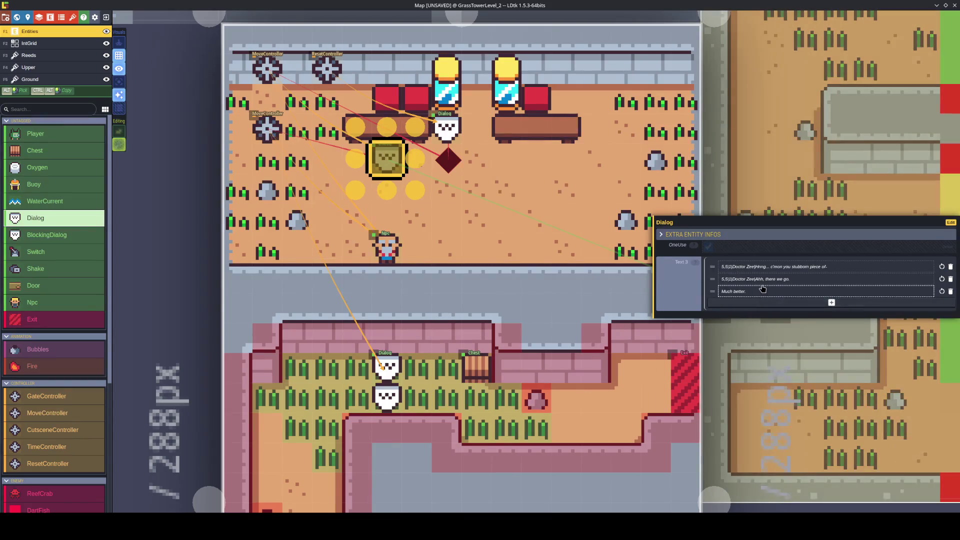
{"action": "left_click", "coordinate": [764, 289]}
{"action": "left_click", "coordinate": [699, 443]}
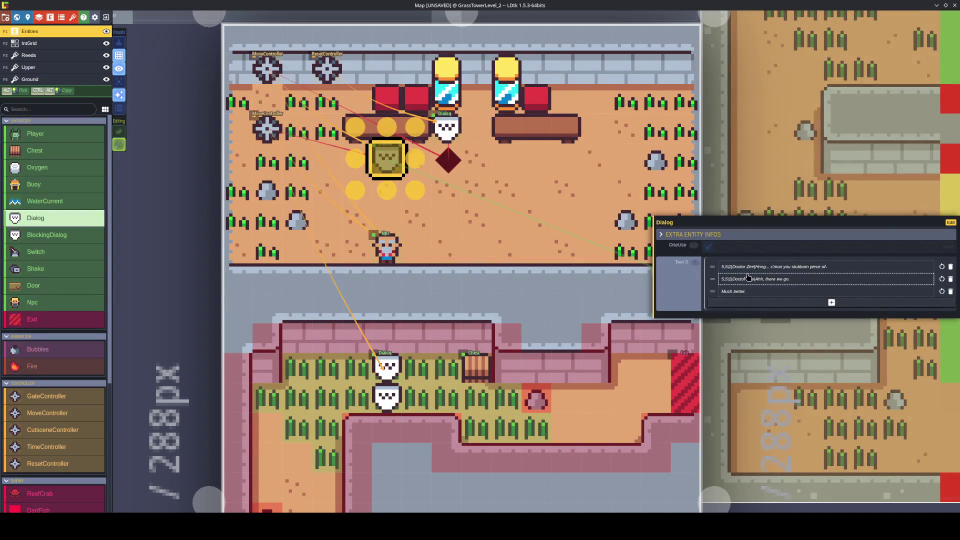
Prefix the third line with '5,5|1|Doctor Zee|', save, and launch the game.
{"action": "left_click", "coordinate": [756, 278]}
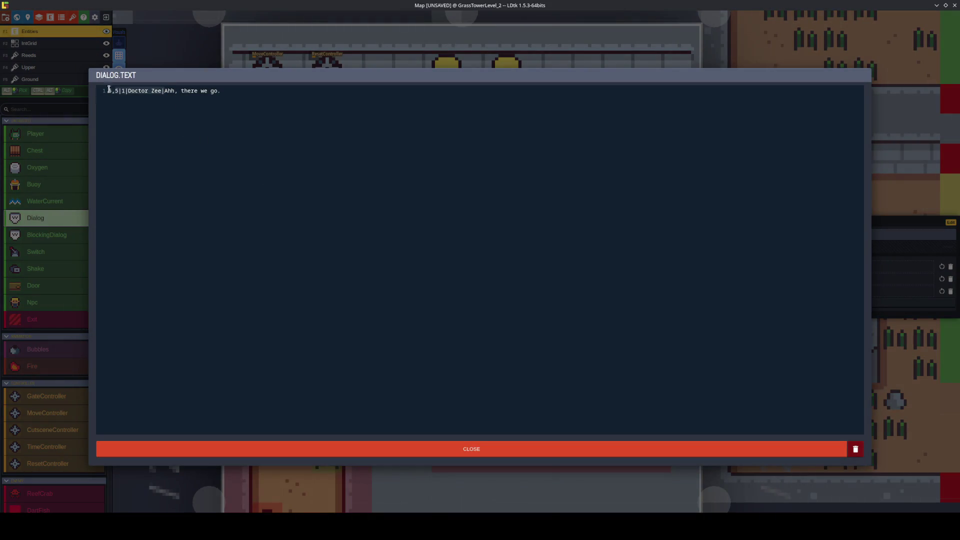
{"action": "left_click", "coordinate": [460, 449]}
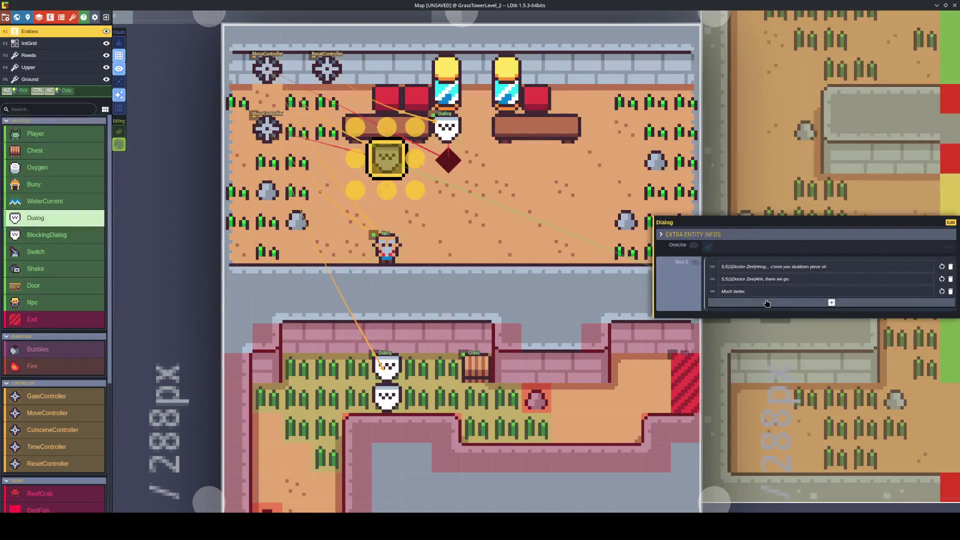
{"action": "left_click", "coordinate": [832, 303]}
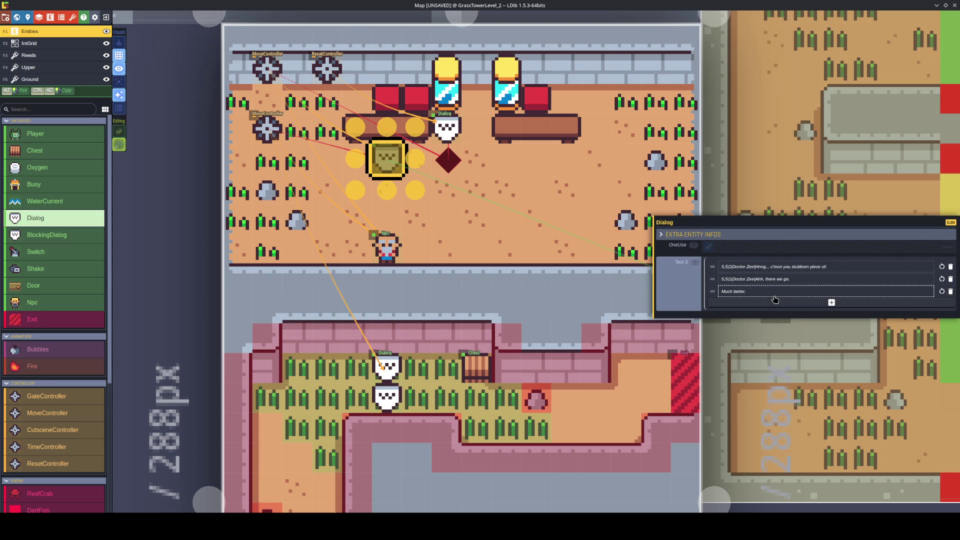
{"action": "left_click", "coordinate": [950, 297]}
{"action": "type", "text": "5,5|1|Doctor Zee|"}
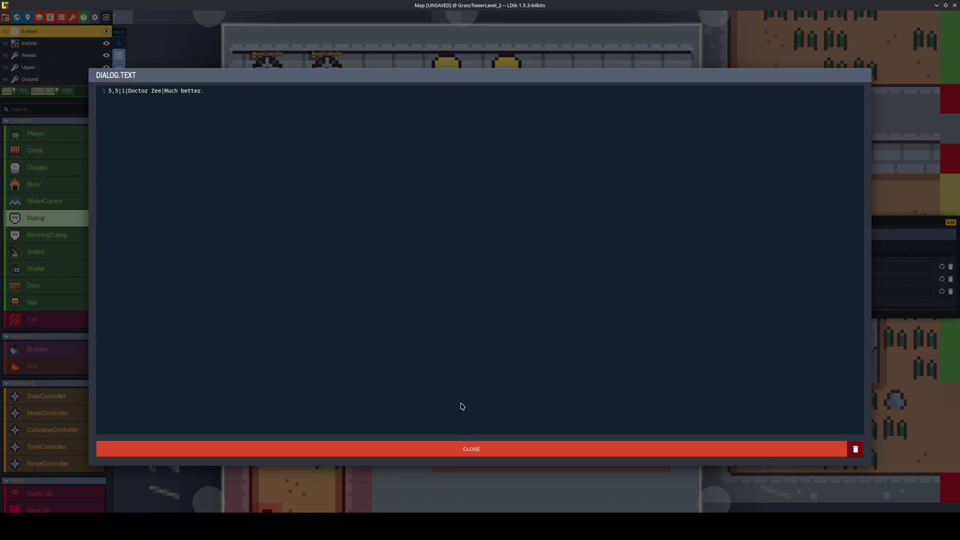
{"action": "left_click", "coordinate": [452, 449]}
{"action": "key", "text": "ctrl+s"}
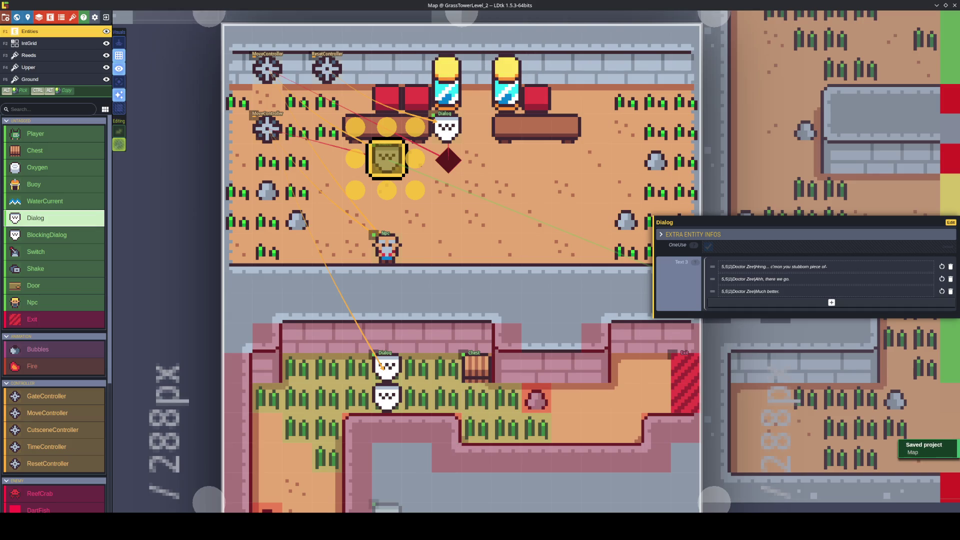
{"action": "key", "text": "alt+Tab"}
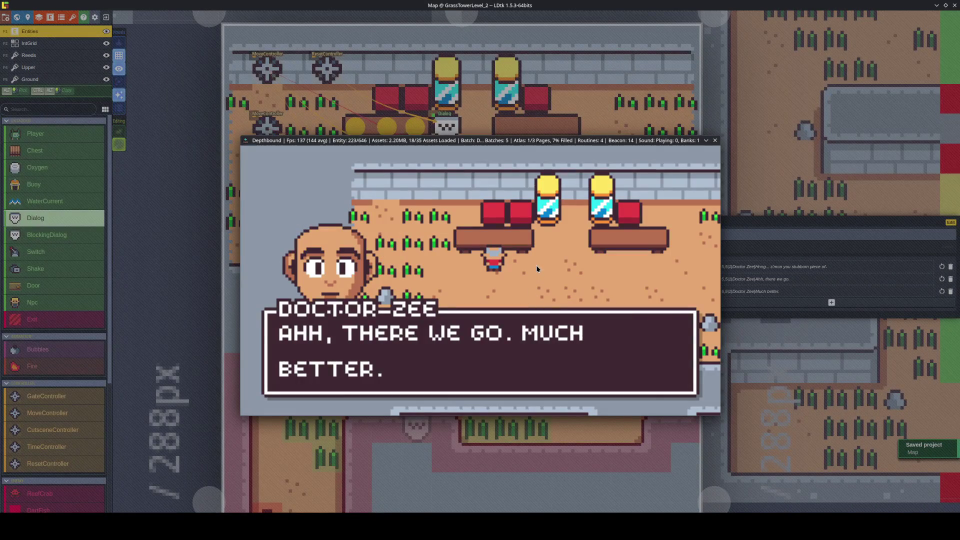
Advance Doctor Zee's dialog from 'Ahh, there we go.' to the glass-tapping line, then exit the game.
{"action": "key", "text": "space"}
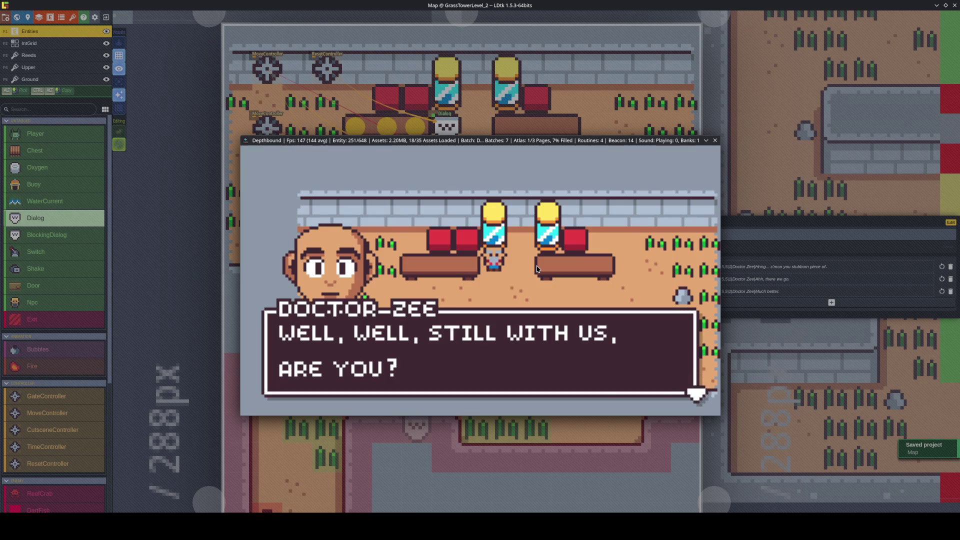
{"action": "key", "text": "space"}
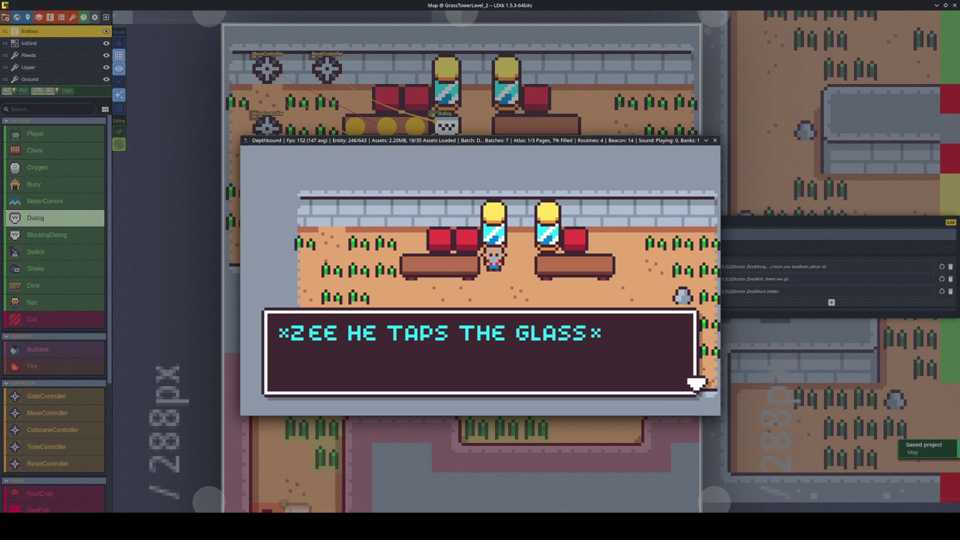
{"action": "key", "text": "Escape"}
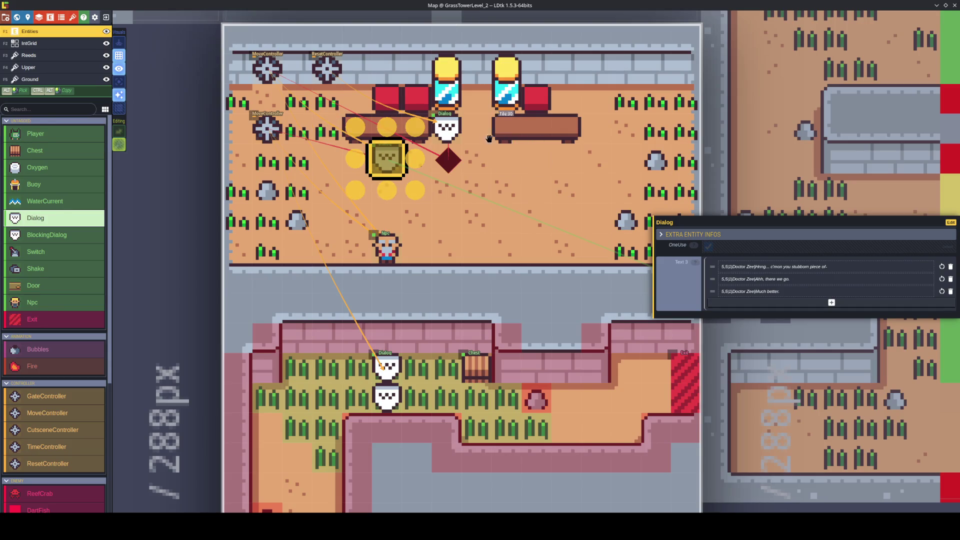
Remove 'He' so the line reads '*Zee taps the glass*', save, and relaunch the game.
{"action": "key", "text": "F5"}
{"action": "key", "text": "ctrl+s"}
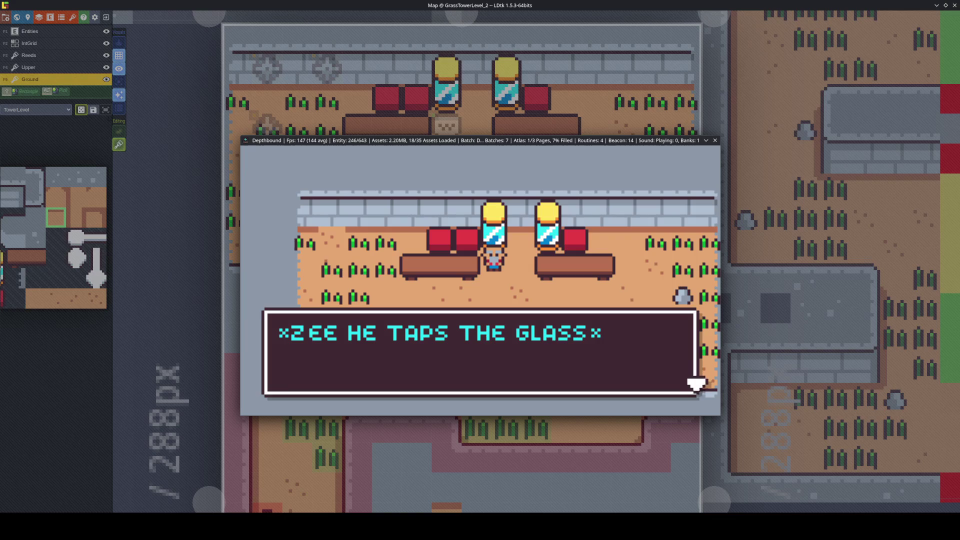
{"action": "key", "text": "Escape"}
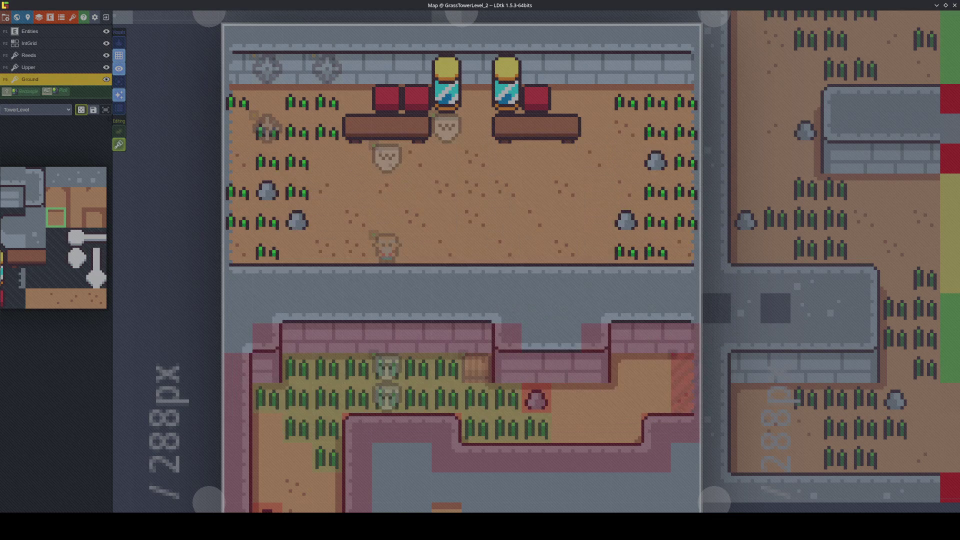
{"action": "left_click", "coordinate": [451, 124]}
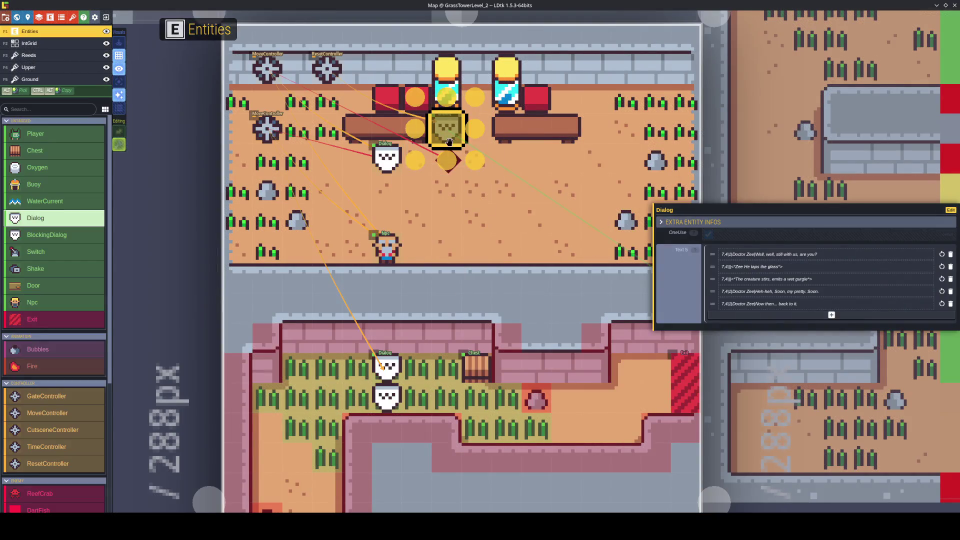
{"action": "left_click", "coordinate": [779, 269]}
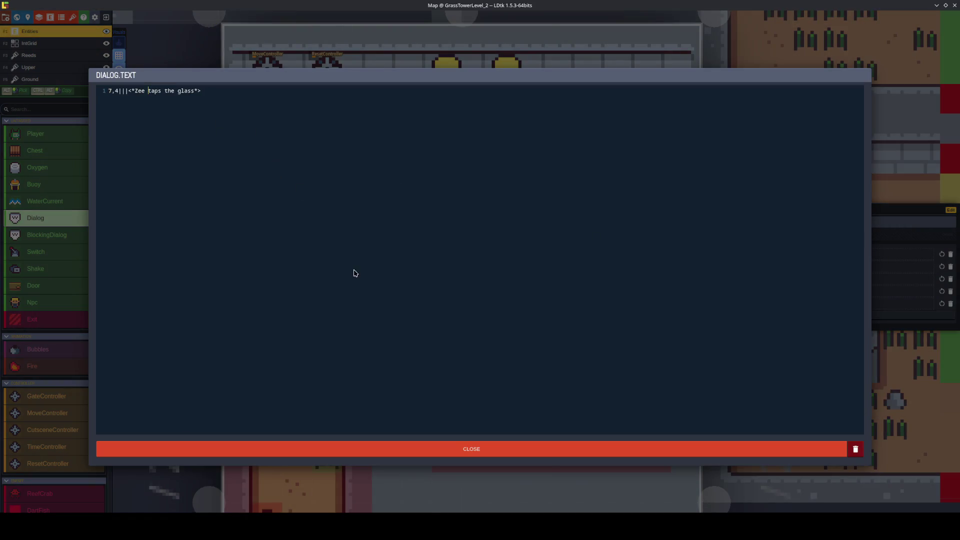
{"action": "left_click", "coordinate": [469, 441]}
{"action": "key", "text": "ctrl+s"}
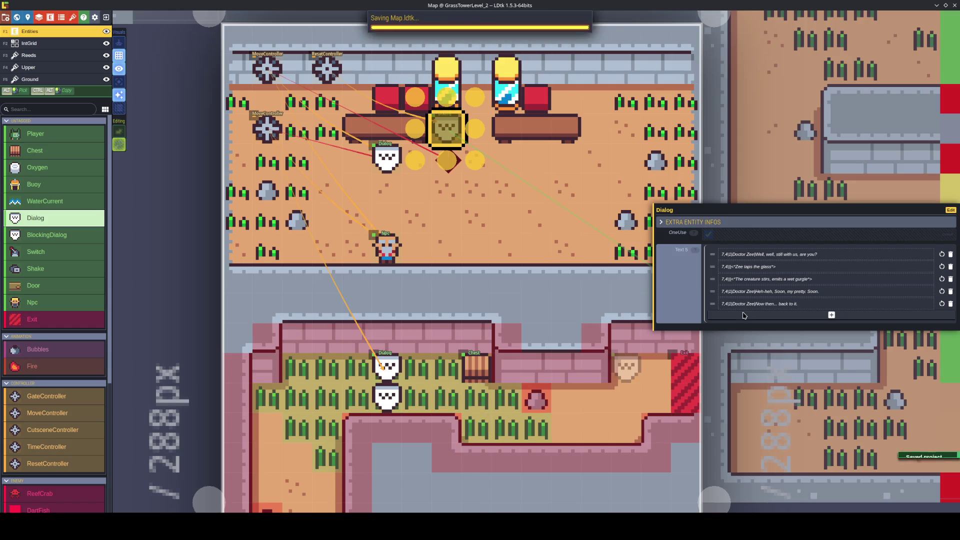
{"action": "key", "text": "alt+Tab"}
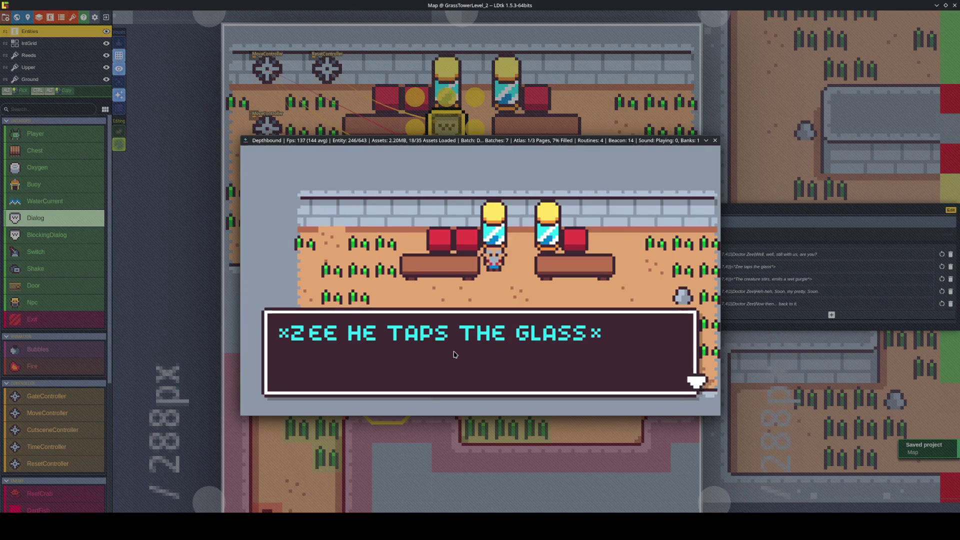
Play the remaining dialog through 'Now then... back to it.' and switch to VS Code.
{"action": "left_click", "coordinate": [454, 354]}
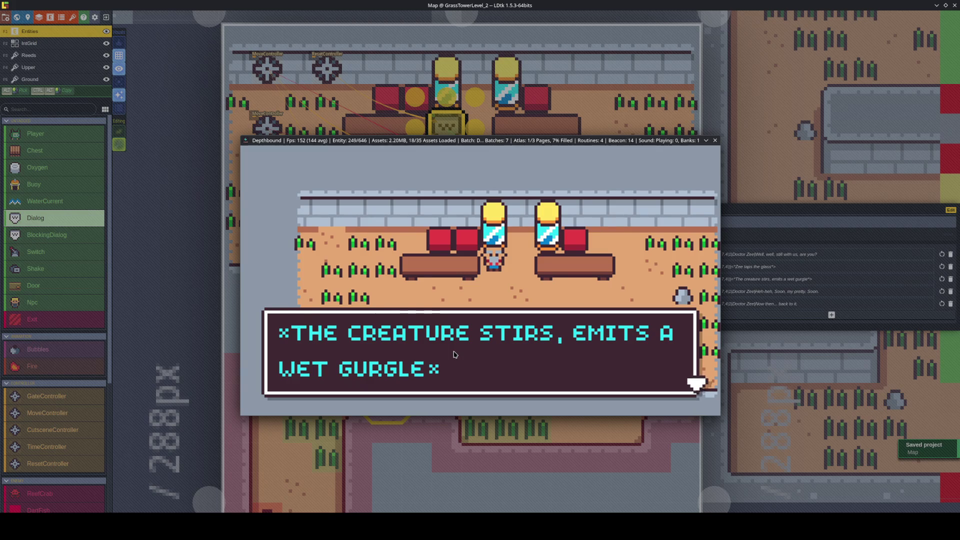
{"action": "left_click", "coordinate": [455, 354]}
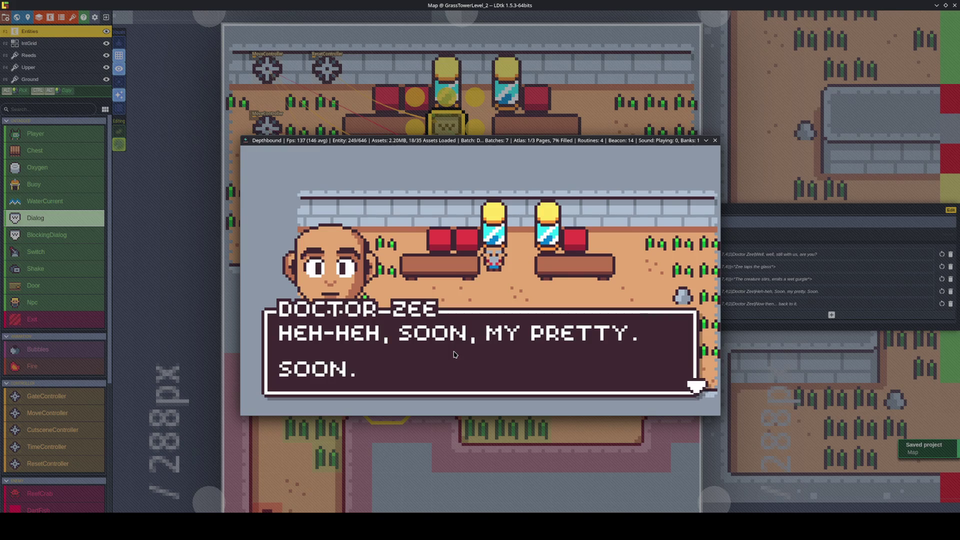
{"action": "left_click", "coordinate": [455, 355]}
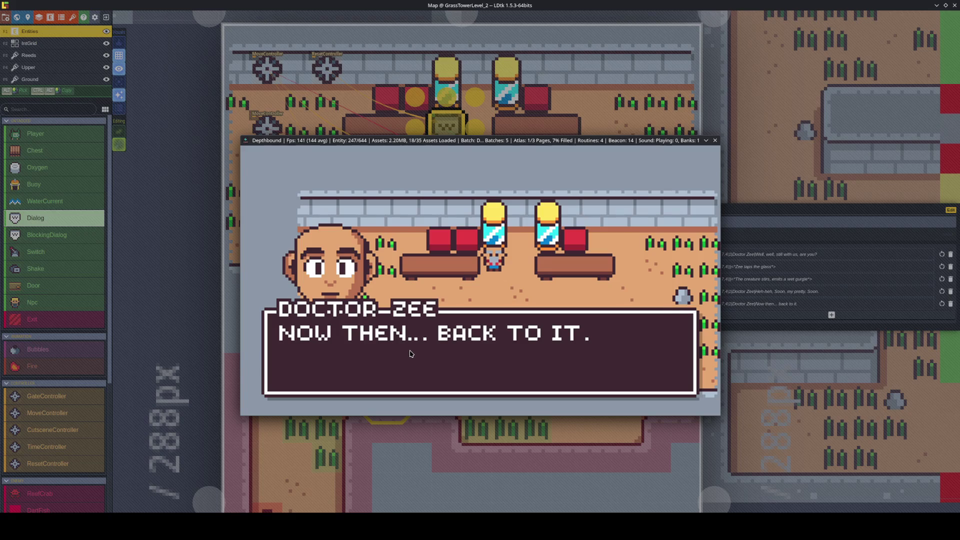
{"action": "key", "text": "alt+Tab"}
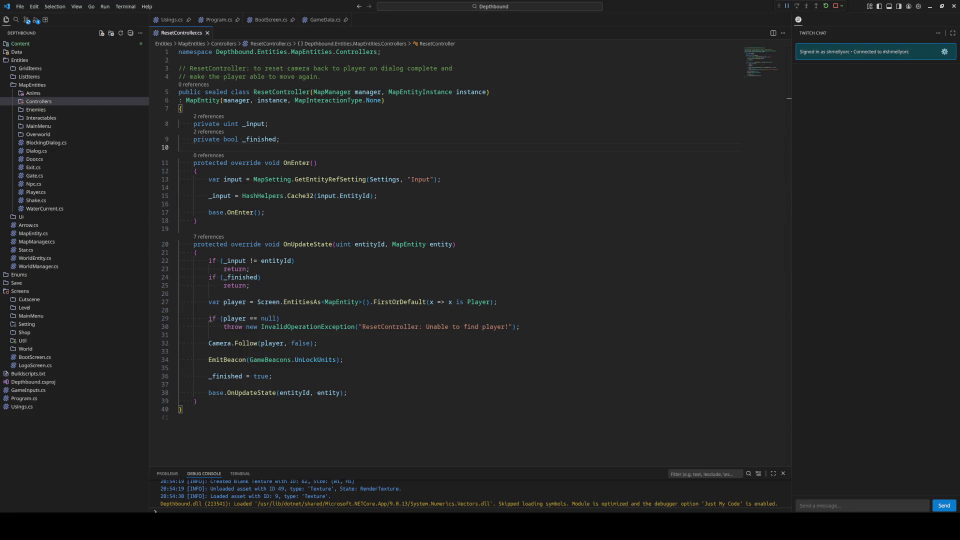
Change Doctor Zee's final line to 'Now then, back to it.' and relaunch the game.
{"action": "key", "text": "alt+Tab"}
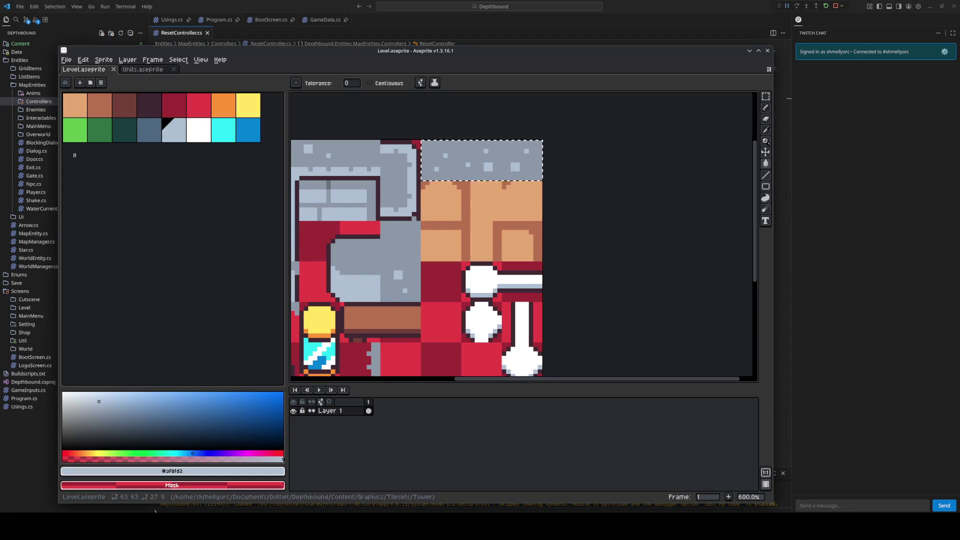
{"action": "key", "text": "alt+Tab"}
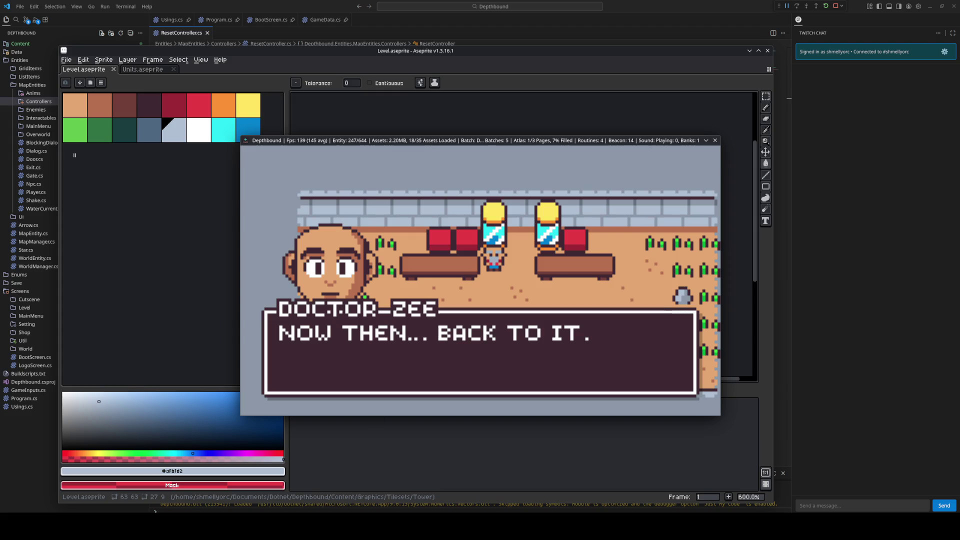
{"action": "key", "text": "alt+Tab"}
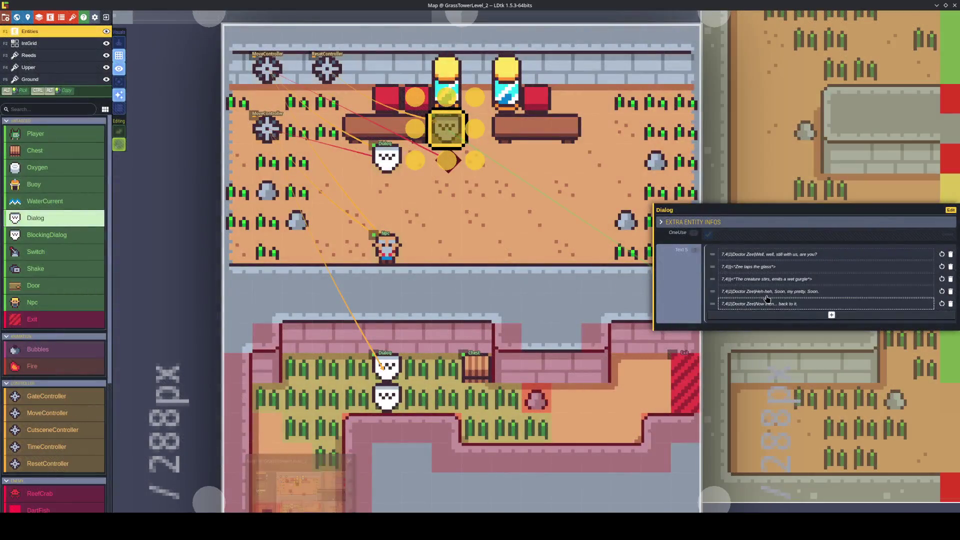
{"action": "left_click", "coordinate": [791, 310]}
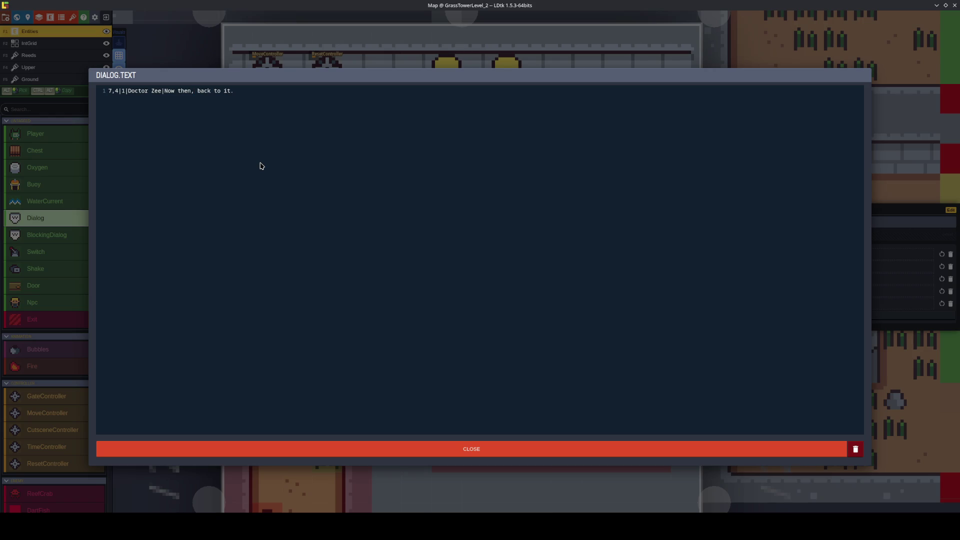
{"action": "left_click", "coordinate": [462, 446]}
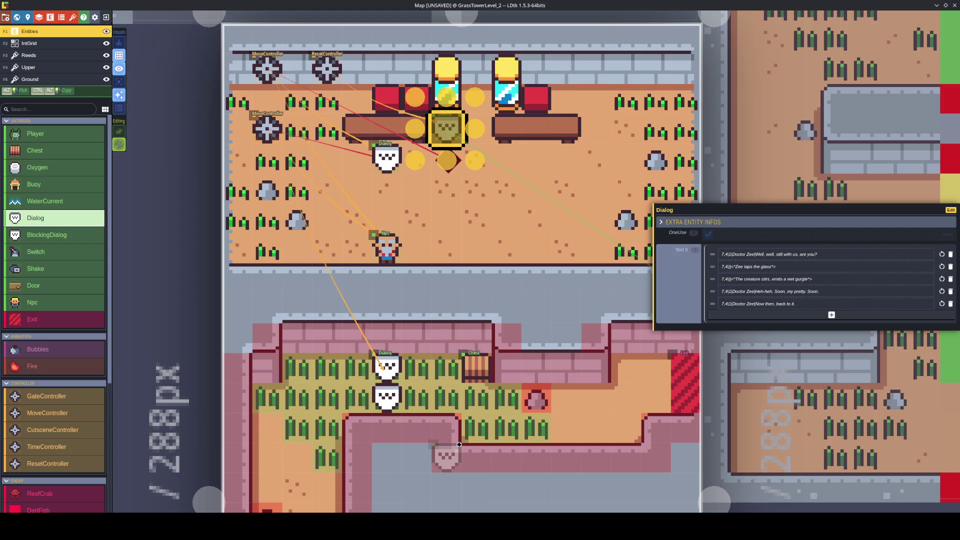
{"action": "key", "text": "alt+Tab"}
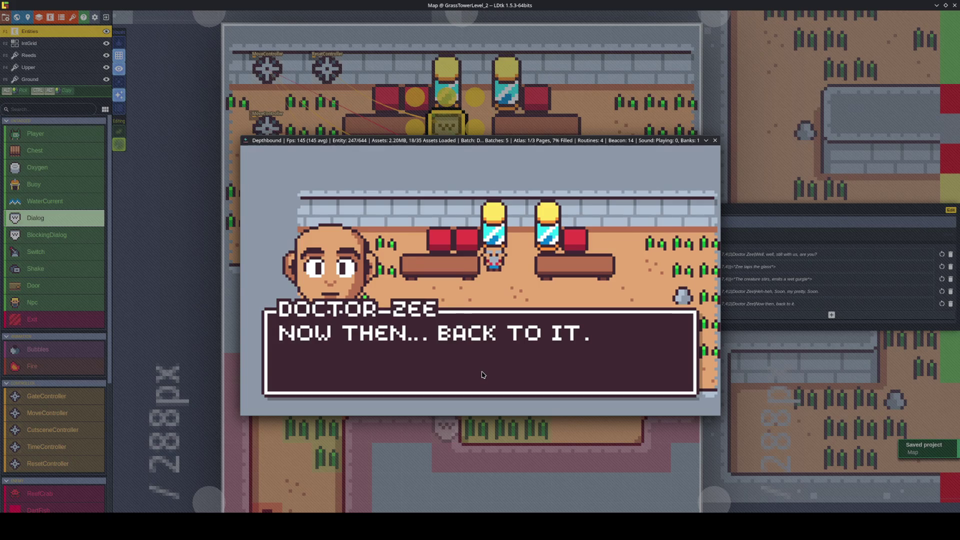
Dismiss Doctor Zee's final line, open the last chest for 3/3, and exit the room.
{"action": "key", "text": "space"}
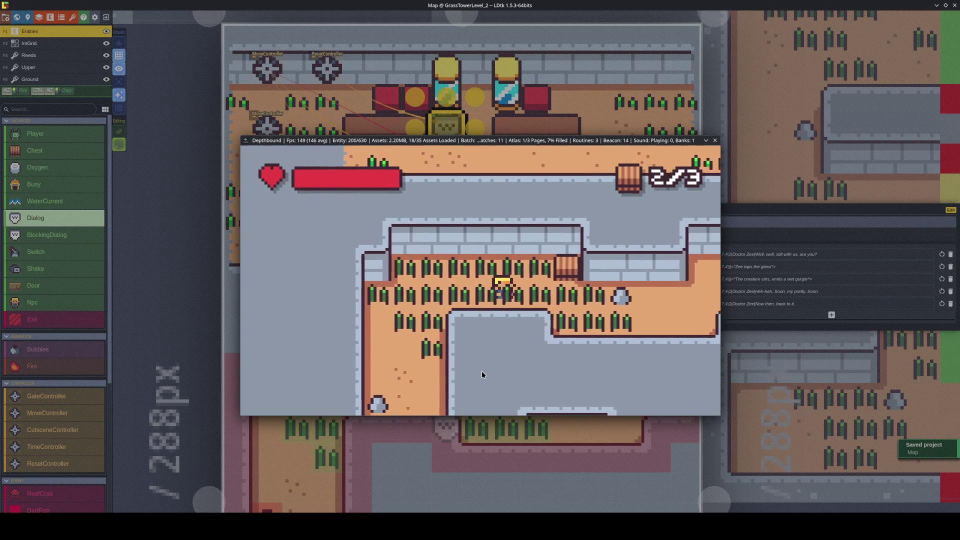
{"action": "key", "text": "d"}
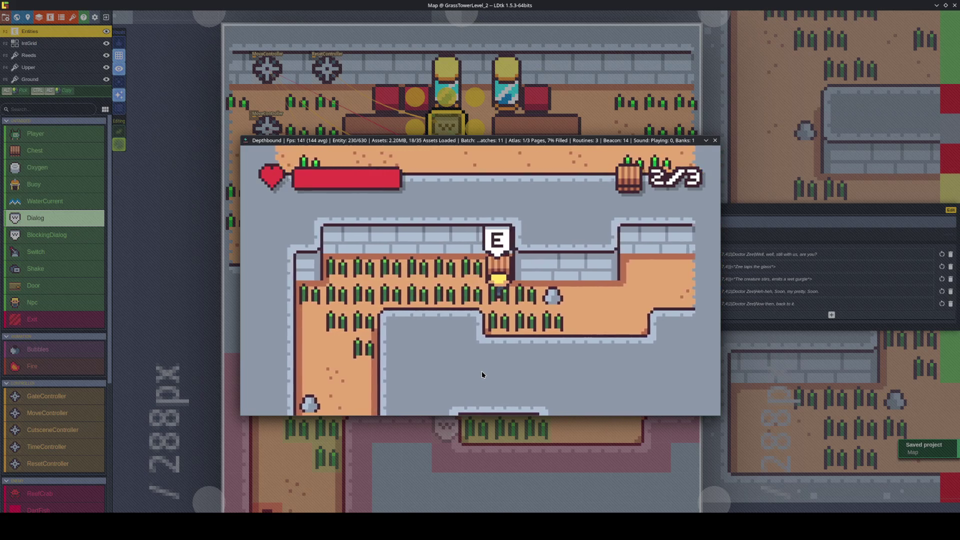
{"action": "key", "text": "e"}
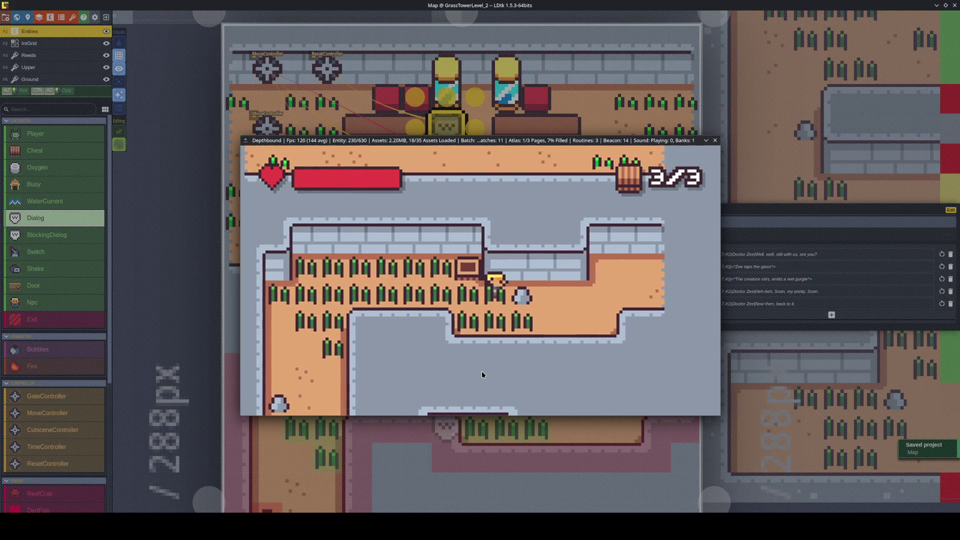
{"action": "key", "text": "d"}
{"action": "key", "text": "s"}
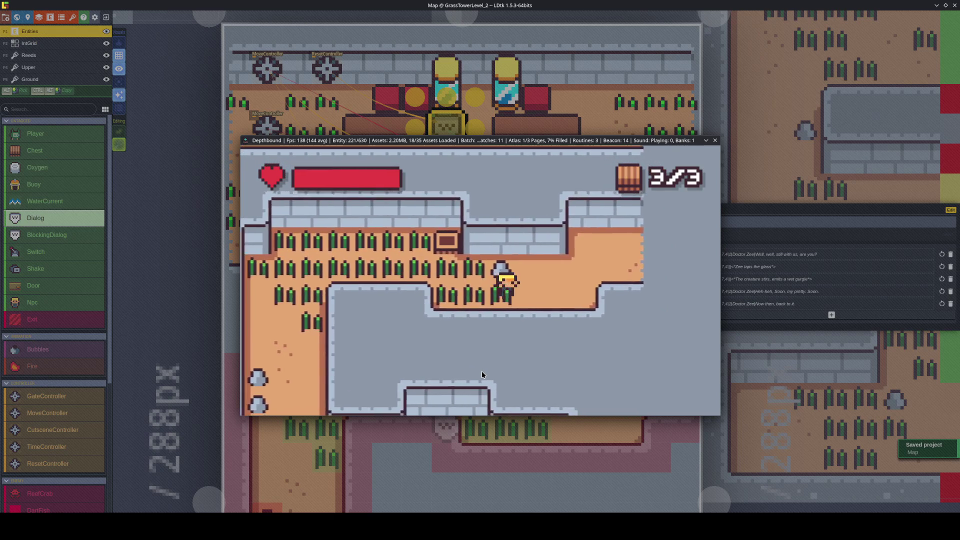
{"action": "key", "text": "d"}
{"action": "key", "text": "w"}
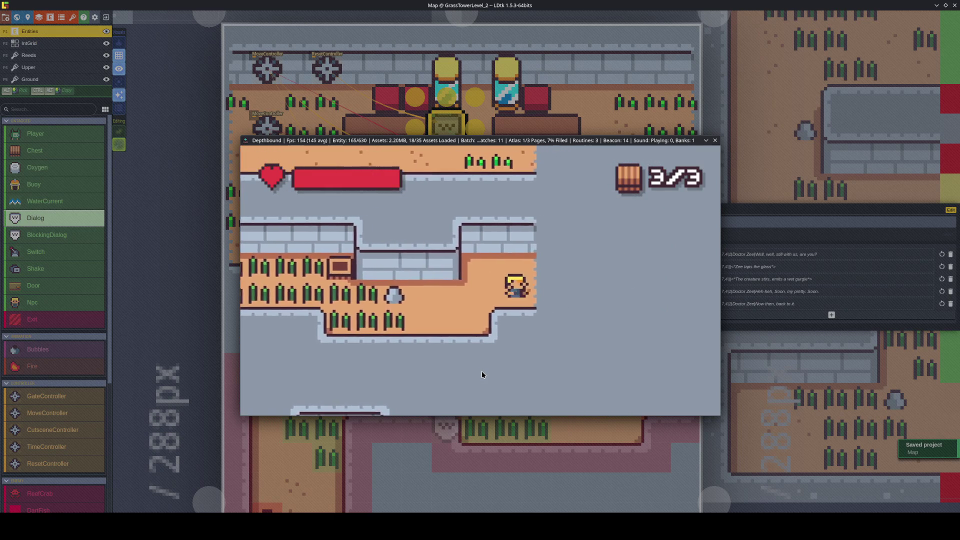
{"action": "key", "text": "d"}
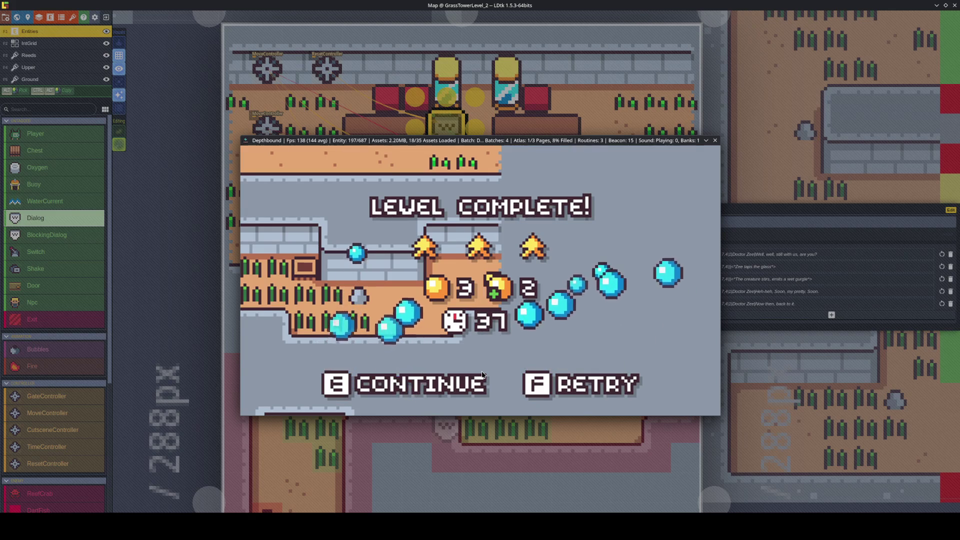
Continue past the level complete screen, walk the hub cross room, and close the game.
{"action": "key", "text": "e"}
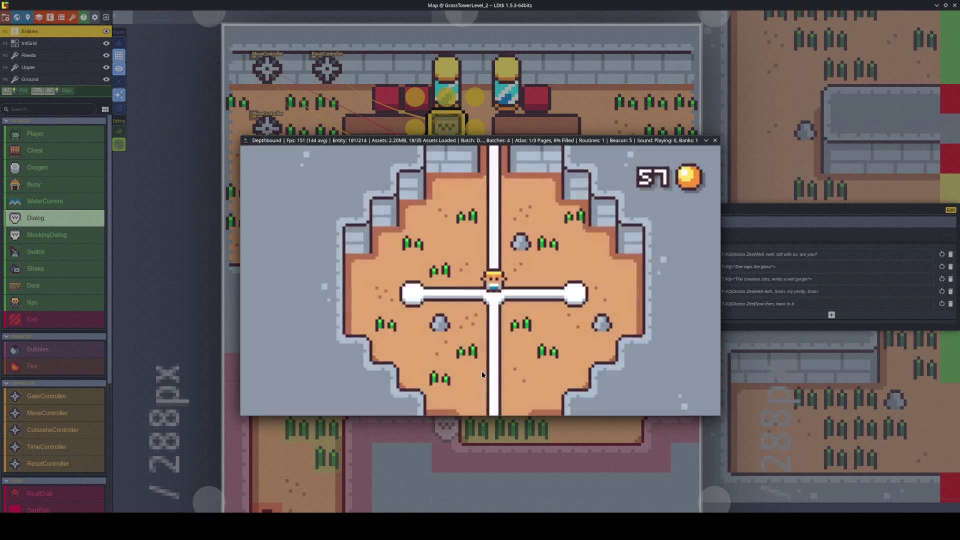
{"action": "key", "text": "a"}
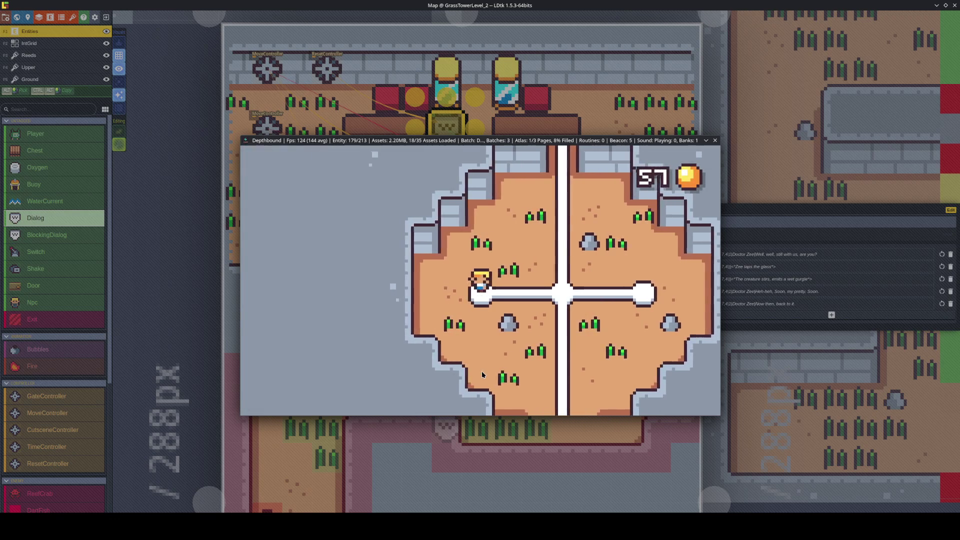
{"action": "key", "text": "a"}
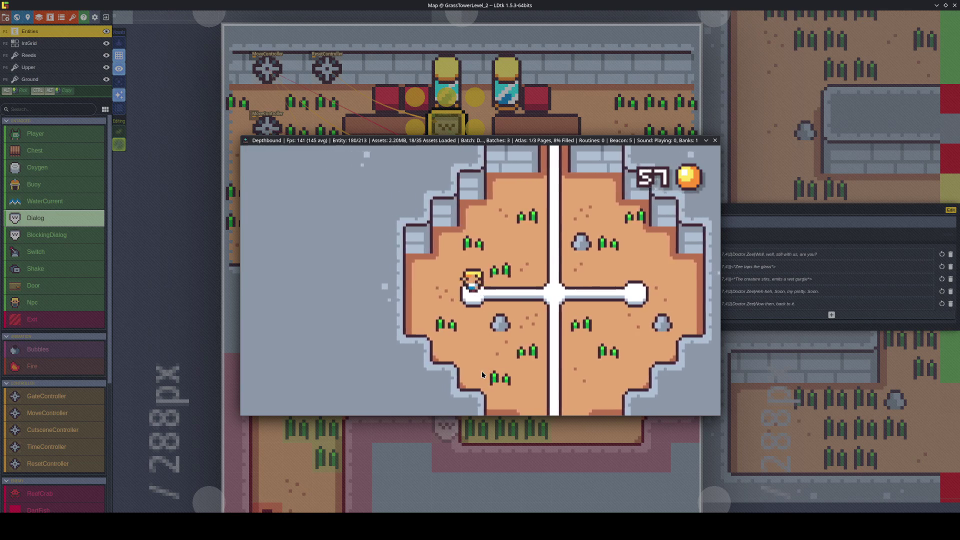
{"action": "key", "text": "d"}
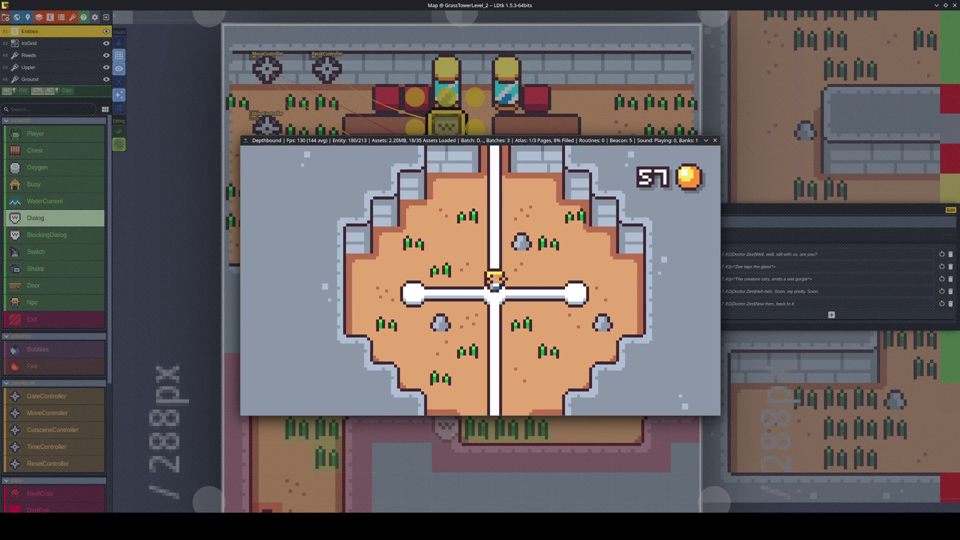
{"action": "key", "text": "Escape"}
{"action": "key", "text": "w"}
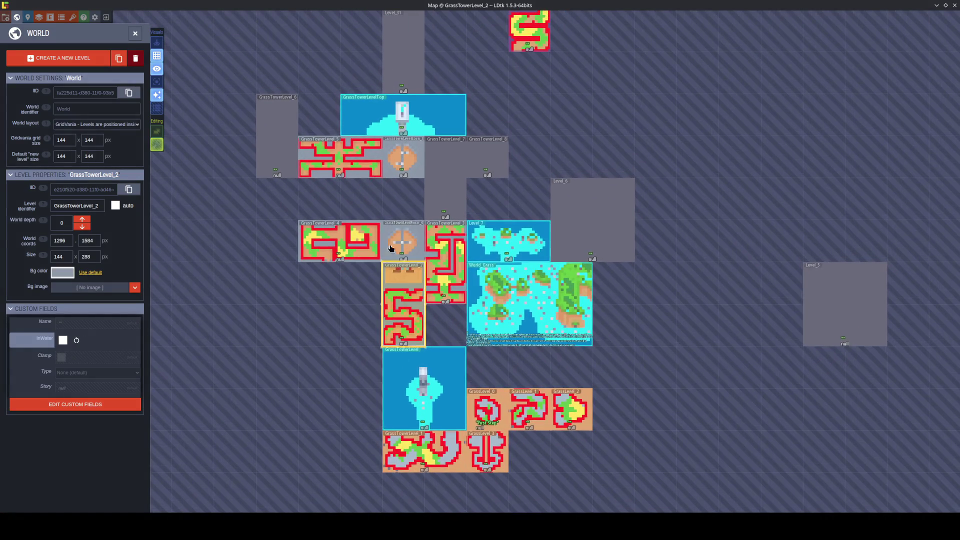
Open GrassTowerLevelRoom_0 and view its Upper layer alone, picking a tile from the room.
{"action": "double_click", "coordinate": [392, 232]}
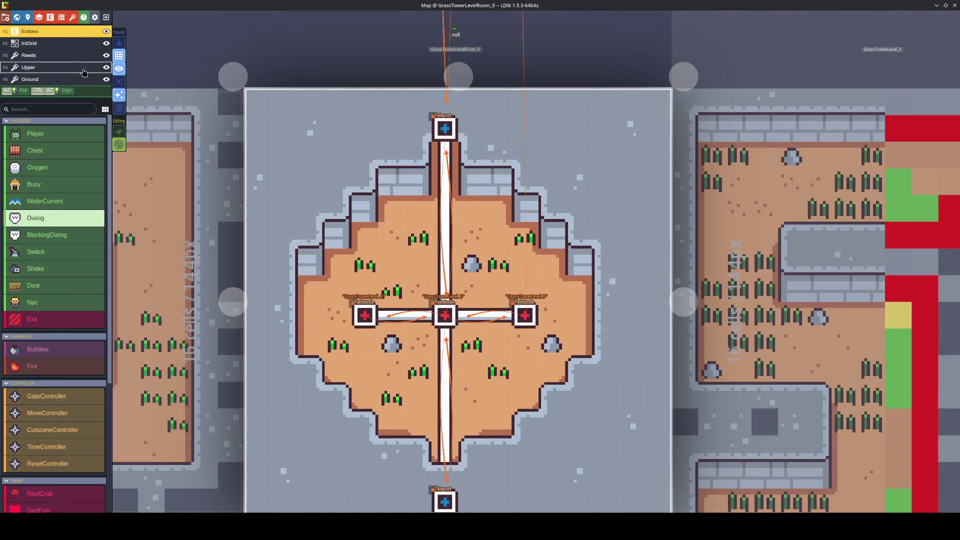
{"action": "left_click", "coordinate": [80, 68]}
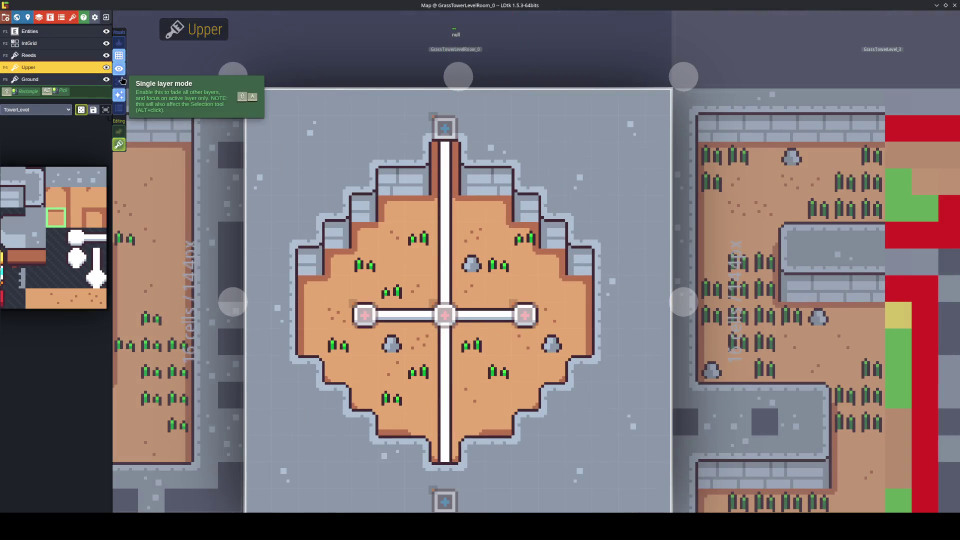
{"action": "left_click", "coordinate": [120, 81]}
{"action": "left_click", "coordinate": [421, 341], "text": "alt"}
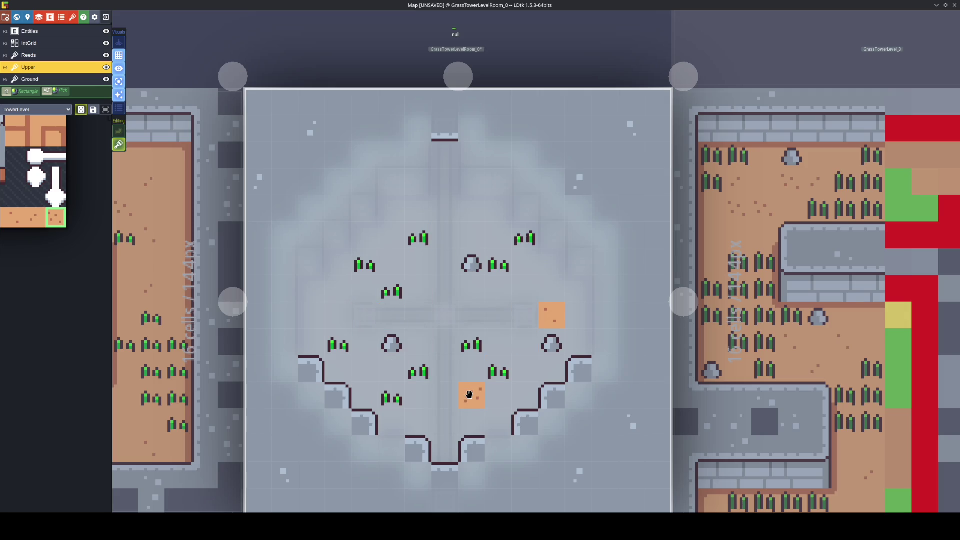
Inspect the Reeds and Ground layers, then turn single layer mode off to show all layers.
{"action": "left_click", "coordinate": [106, 67]}
{"action": "left_click", "coordinate": [106, 67]}
{"action": "left_click", "coordinate": [106, 56]}
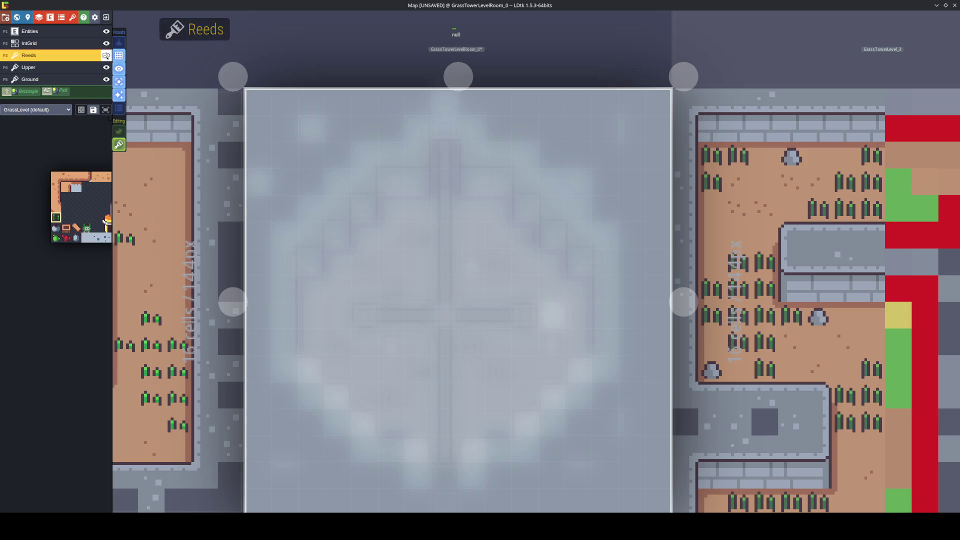
{"action": "left_click", "coordinate": [70, 80]}
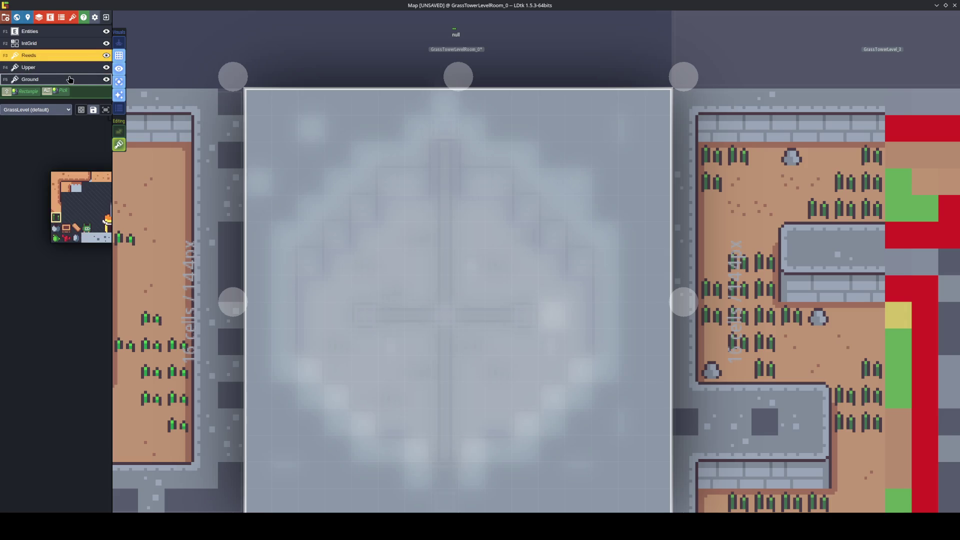
{"action": "left_click", "coordinate": [119, 81]}
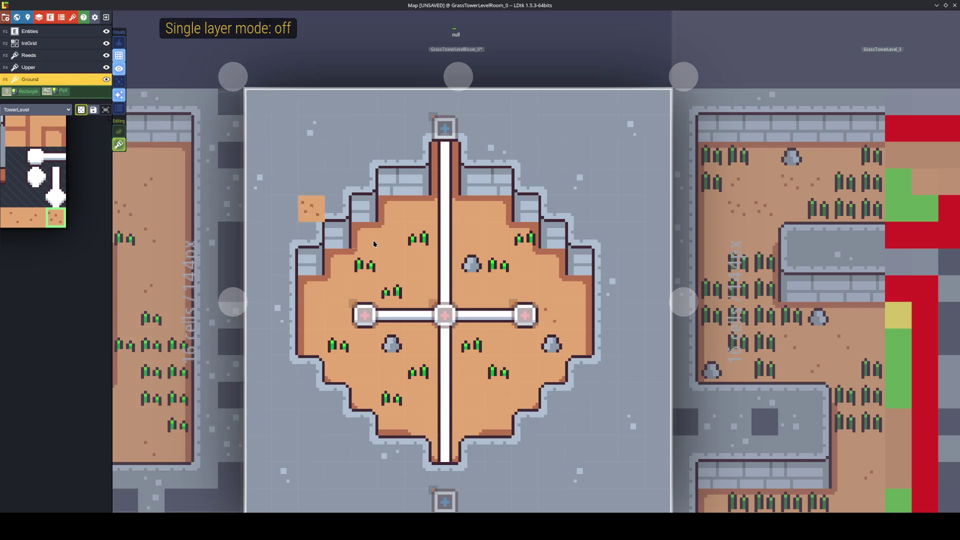
Pick the grass tuft tile and erase the old grass tufts from the hub room.
{"action": "left_click", "coordinate": [395, 292], "text": "alt"}
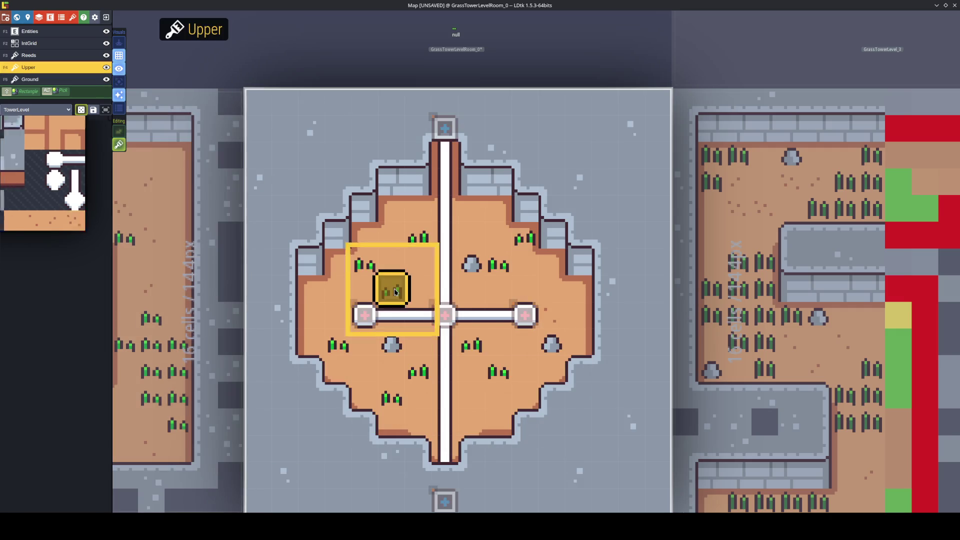
{"action": "right_click", "coordinate": [473, 345]}
{"action": "right_click", "coordinate": [417, 372]}
{"action": "right_click", "coordinate": [391, 399]}
{"action": "right_click", "coordinate": [337, 345]}
On the Reeds layer, place a test reed and then erase the reeds again.
{"action": "key", "text": "F3"}
{"action": "left_click", "coordinate": [418, 235]}
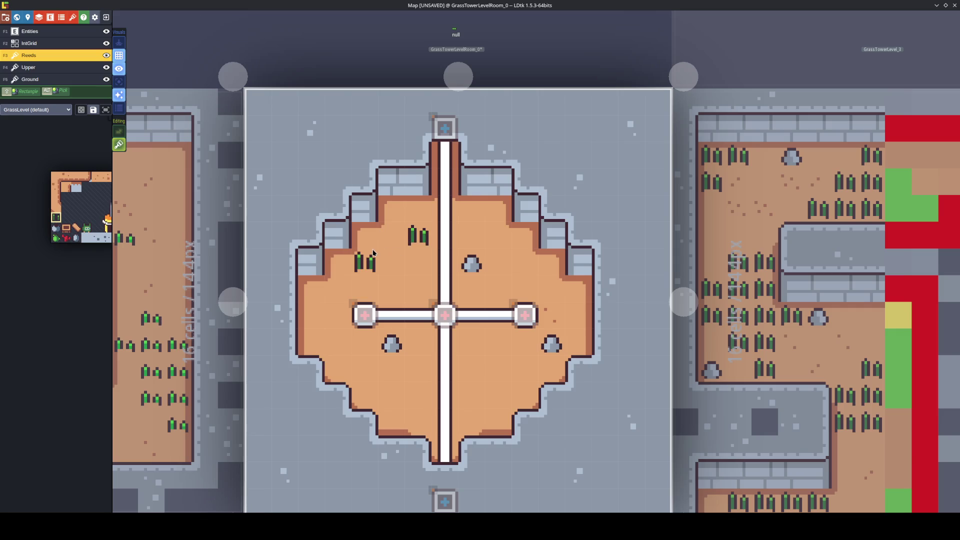
{"action": "right_click", "coordinate": [373, 260]}
{"action": "right_click", "coordinate": [418, 235]}
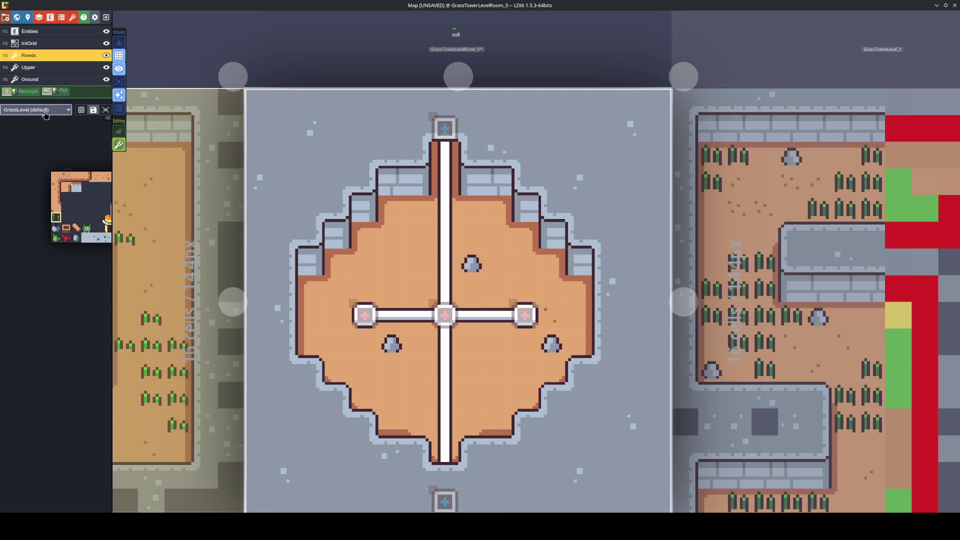
Switch the palette to the TowerLevel tileset and scatter reeds around the cross's floor.
{"action": "left_click", "coordinate": [36, 110]}
{"action": "left_click", "coordinate": [40, 143]}
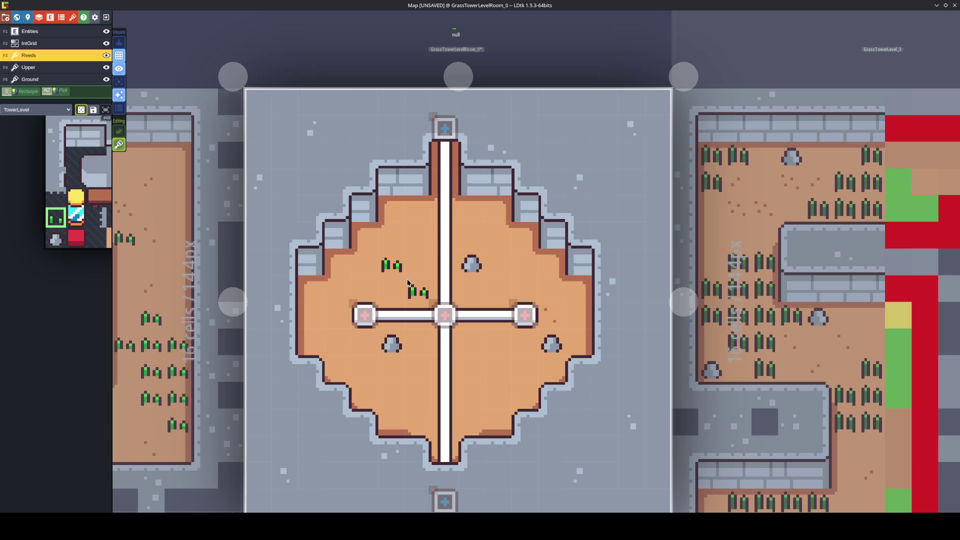
{"action": "left_click", "coordinate": [489, 294]}
{"action": "left_click", "coordinate": [475, 344]}
{"action": "left_click", "coordinate": [495, 396]}
{"action": "left_click", "coordinate": [422, 396]}
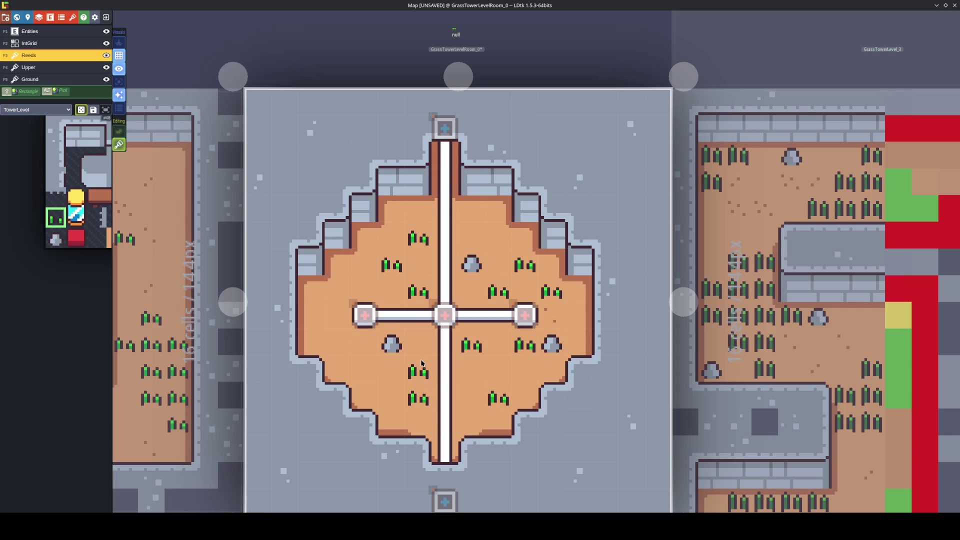
{"action": "left_click", "coordinate": [344, 351]}
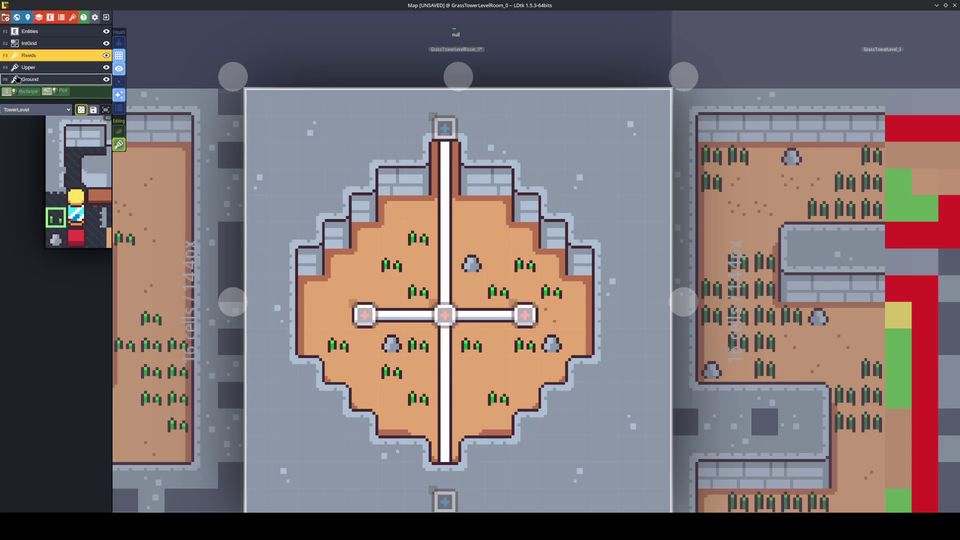
Repaint speckled dirt tiles across the Ground layer floor and save the project.
{"action": "left_click", "coordinate": [30, 79]}
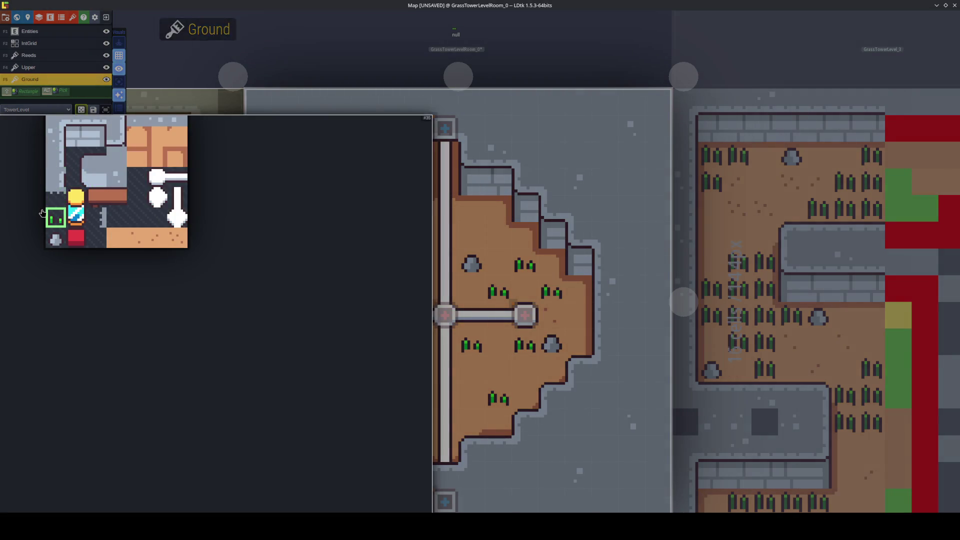
{"action": "left_click", "coordinate": [137, 242]}
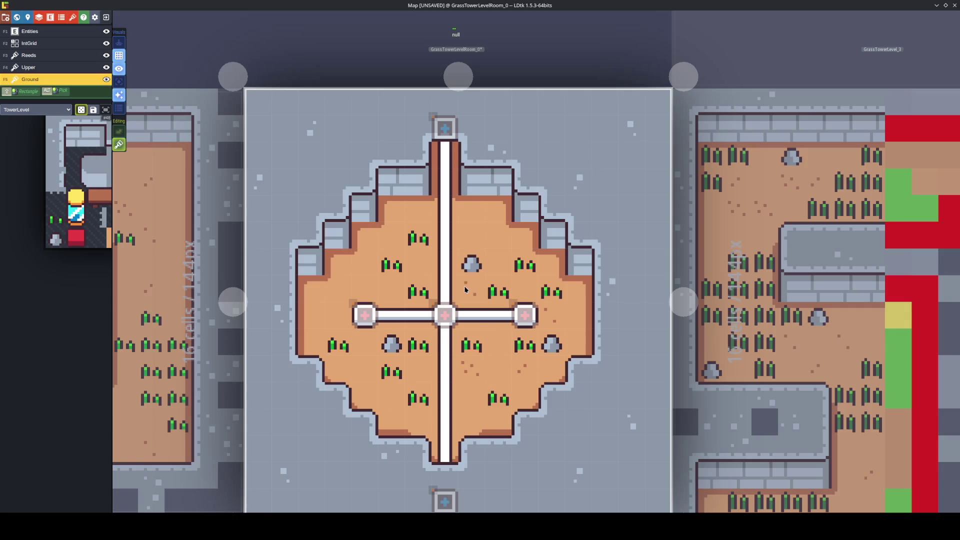
{"action": "mouse_move", "coordinate": [472, 229]}
{"action": "left_mouse_down"}
{"action": "mouse_move", "coordinate": [383, 290]}
{"action": "mouse_move", "coordinate": [345, 286]}
{"action": "mouse_move", "coordinate": [336, 328]}
{"action": "mouse_move", "coordinate": [390, 397]}
{"action": "mouse_move", "coordinate": [554, 371]}
{"action": "left_mouse_up"}
{"action": "key", "text": "ctrl+s"}
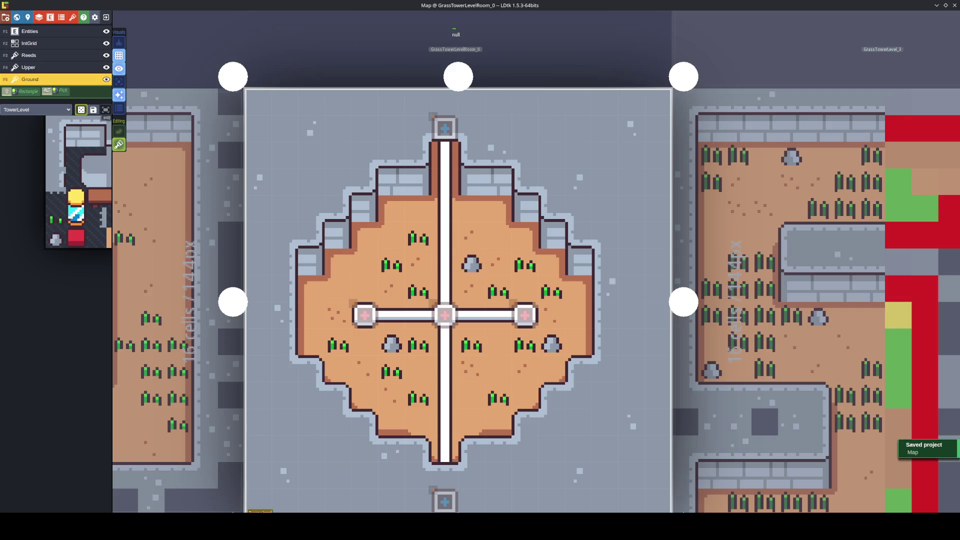
In Visual Studio Code, stop the running game and rebuild it to view the hub room.
{"action": "mouse_move", "coordinate": [262, 526]}
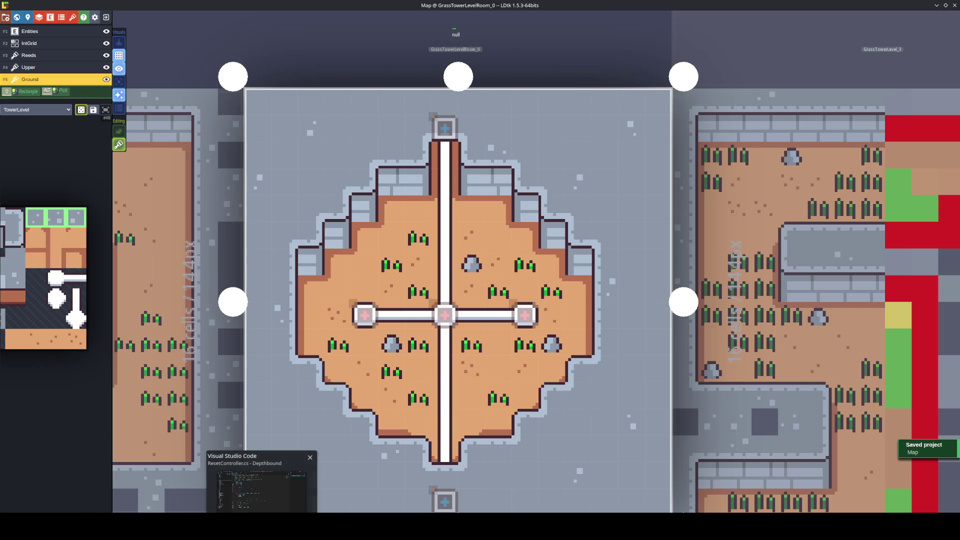
{"action": "left_click", "coordinate": [262, 488]}
{"action": "left_click", "coordinate": [826, 7]}
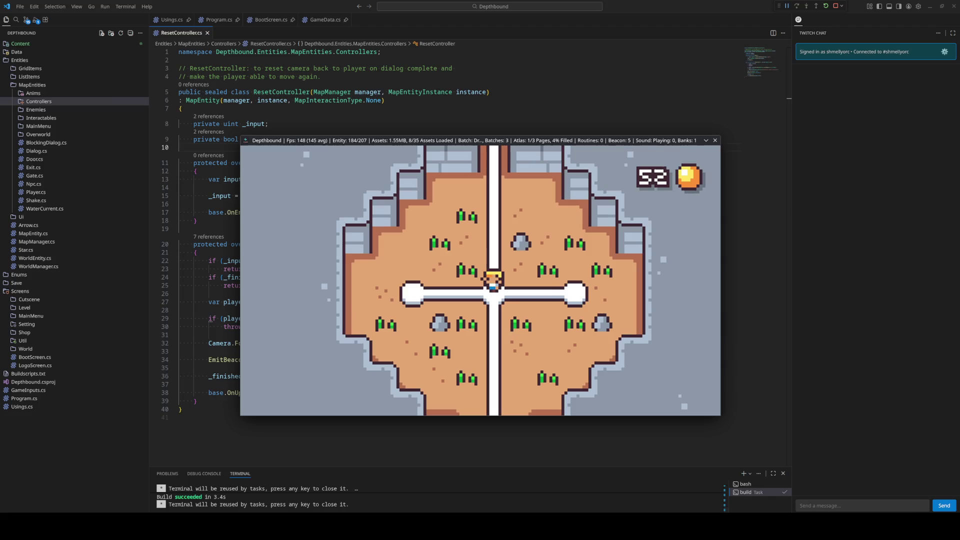
Back in LDtk, erase one reed near the upper left on the Reeds layer.
{"action": "key", "text": "alt+Tab"}
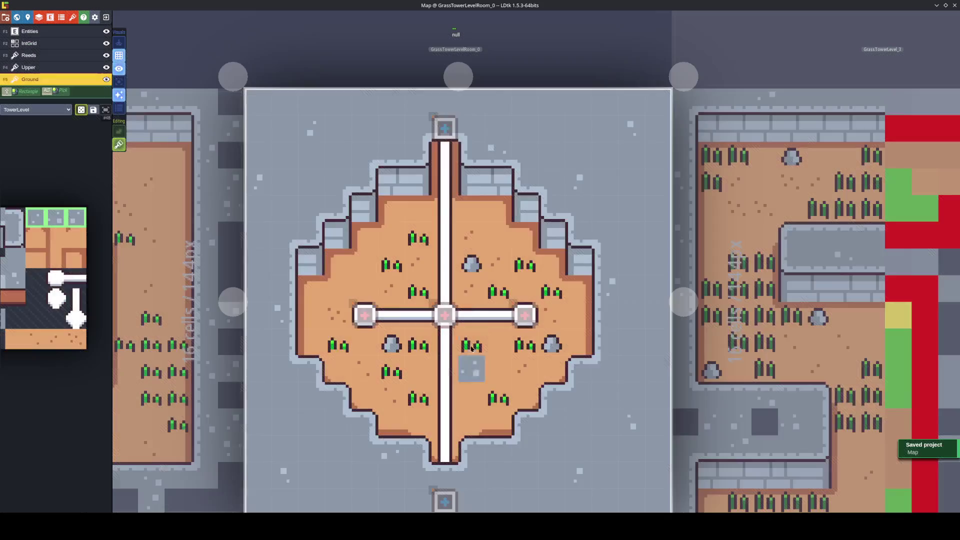
{"action": "key", "text": "F3"}
{"action": "right_click", "coordinate": [407, 281]}
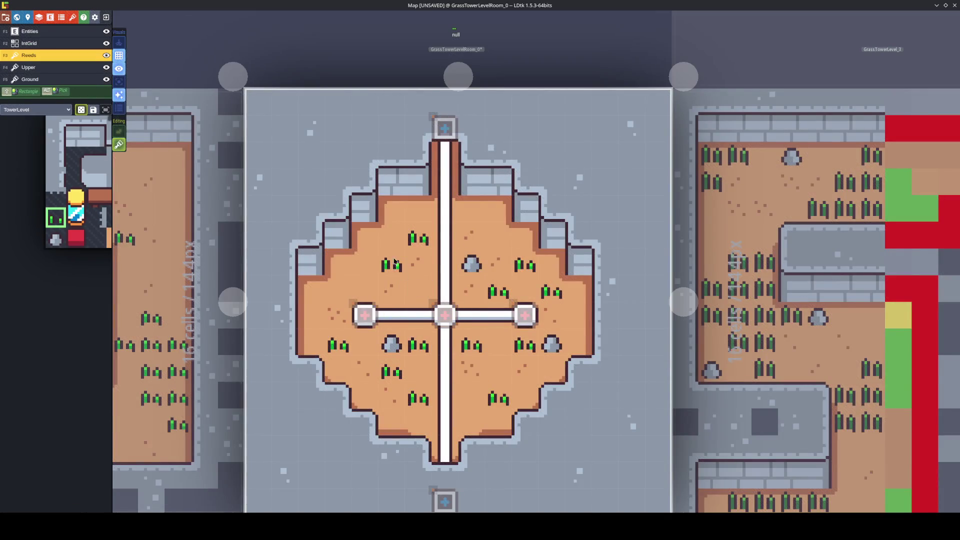